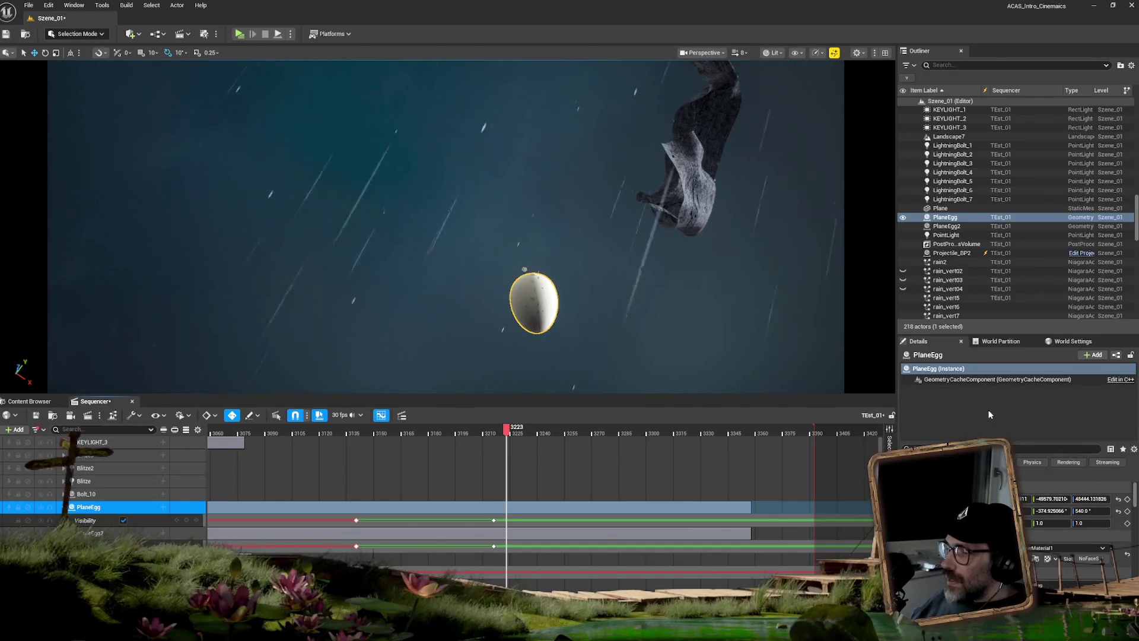
Add a GeometryCacheComponent track to PlaneEgg in the Szene_01 sequence.
click(163, 508)
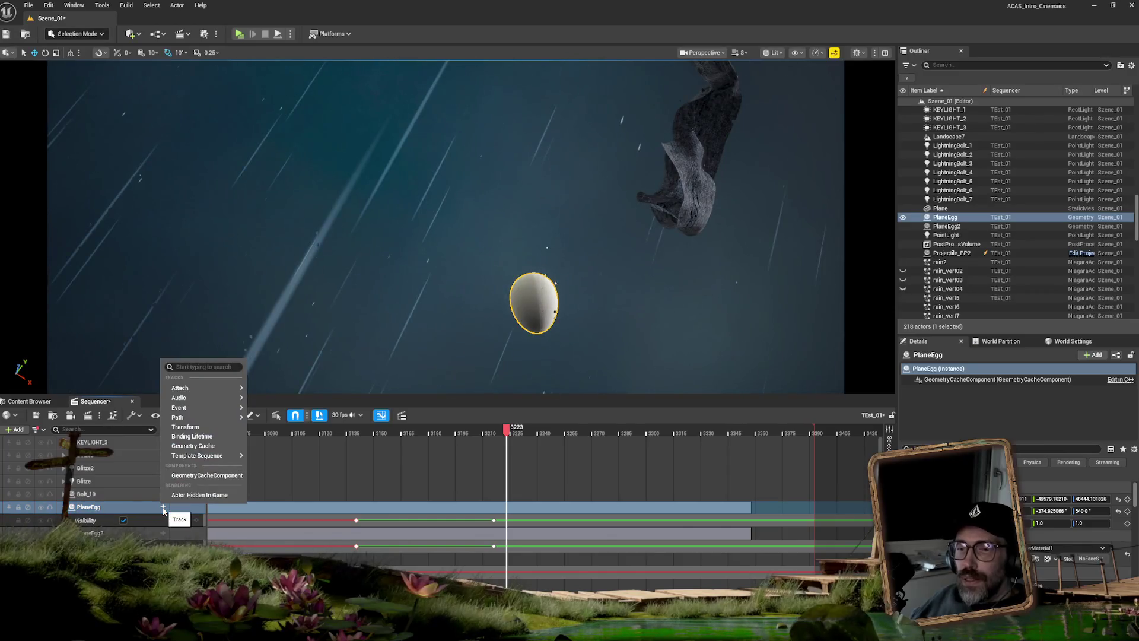
click(207, 476)
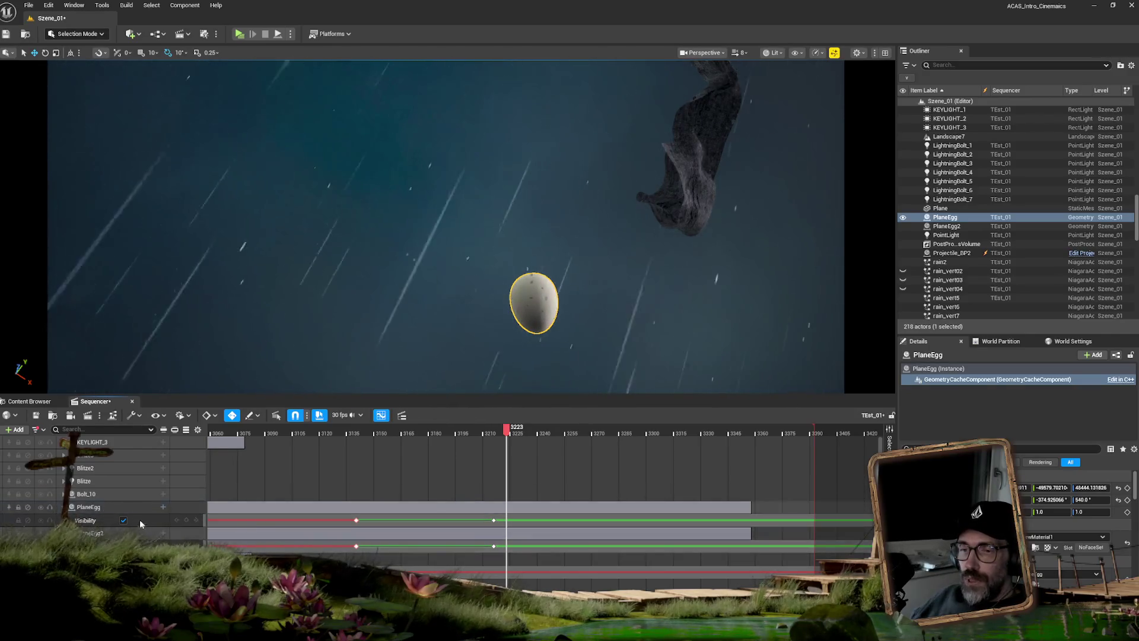
Save the sequence, then Save All unsaved level and sequence changes.
click(38, 417)
click(28, 5)
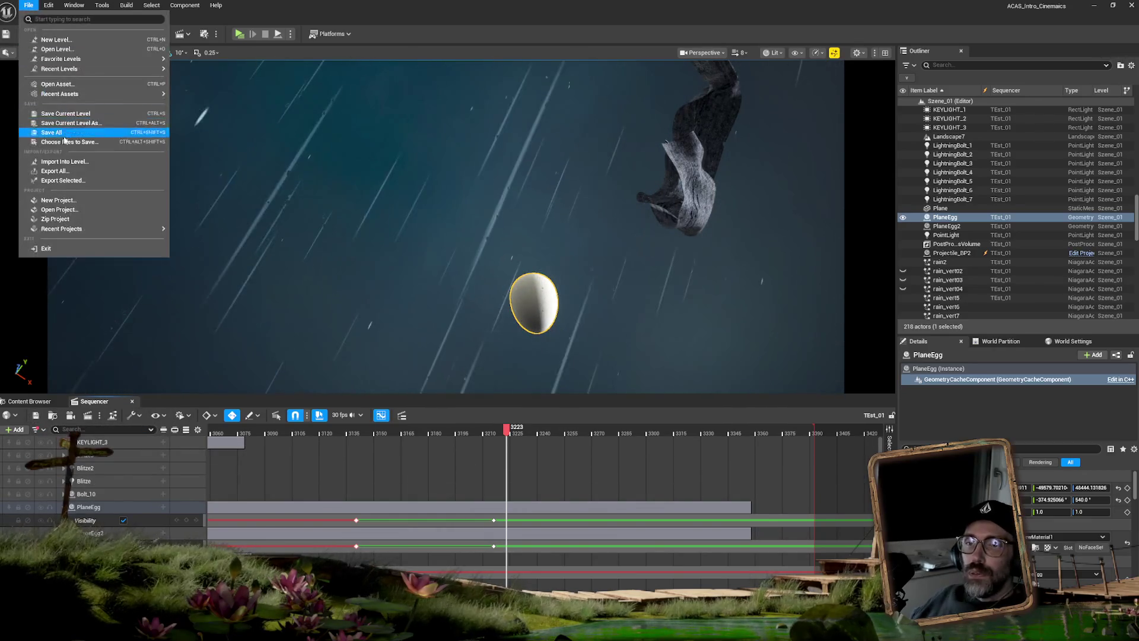
click(62, 134)
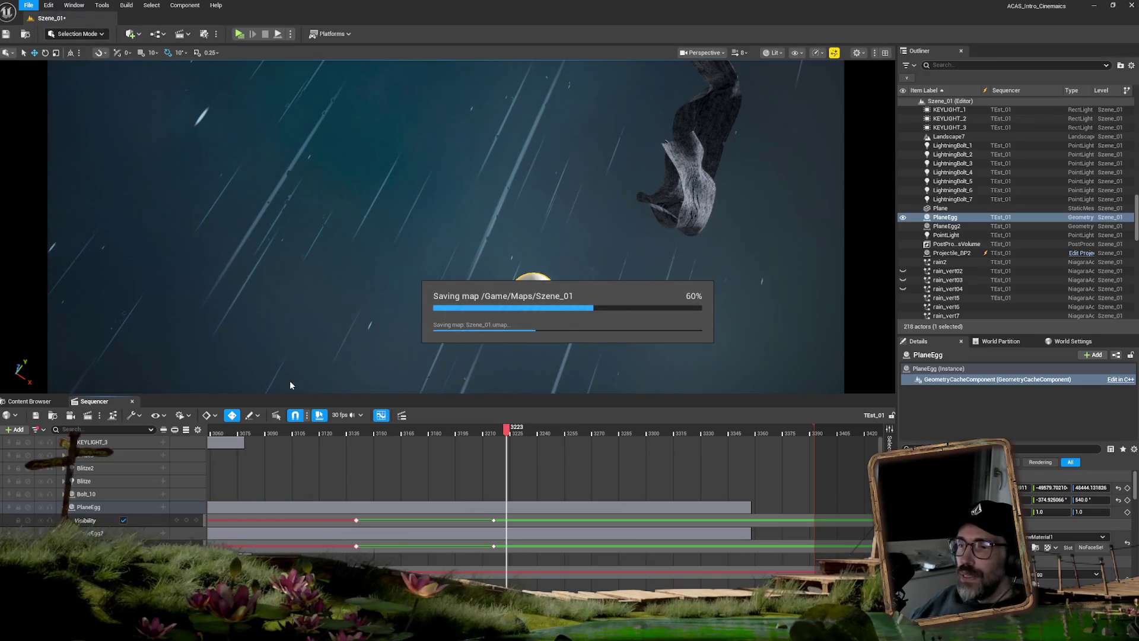
Close the Sequencer and select the TEst_01 sequence actor in the Outliner to reopen it.
click(132, 402)
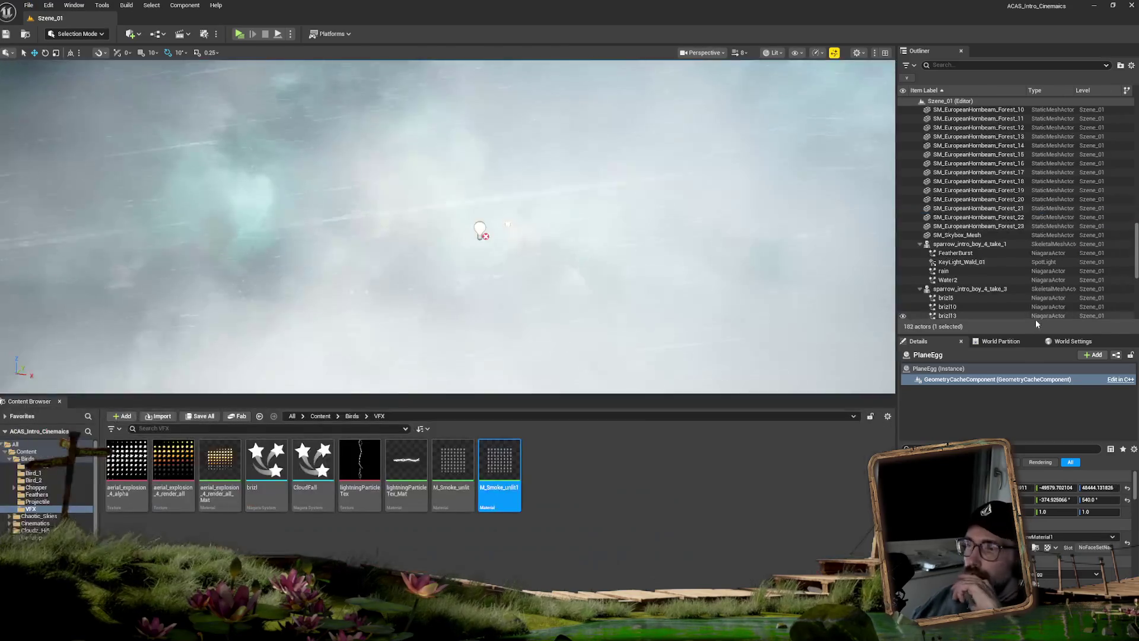
drag(1136, 246, 1135, 283)
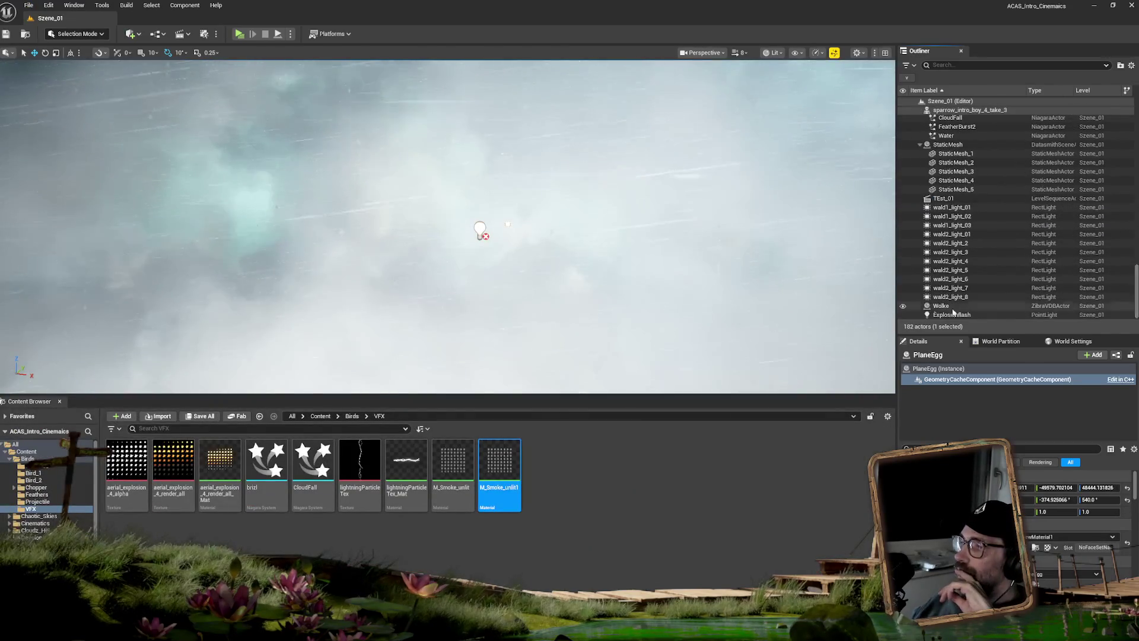
click(949, 199)
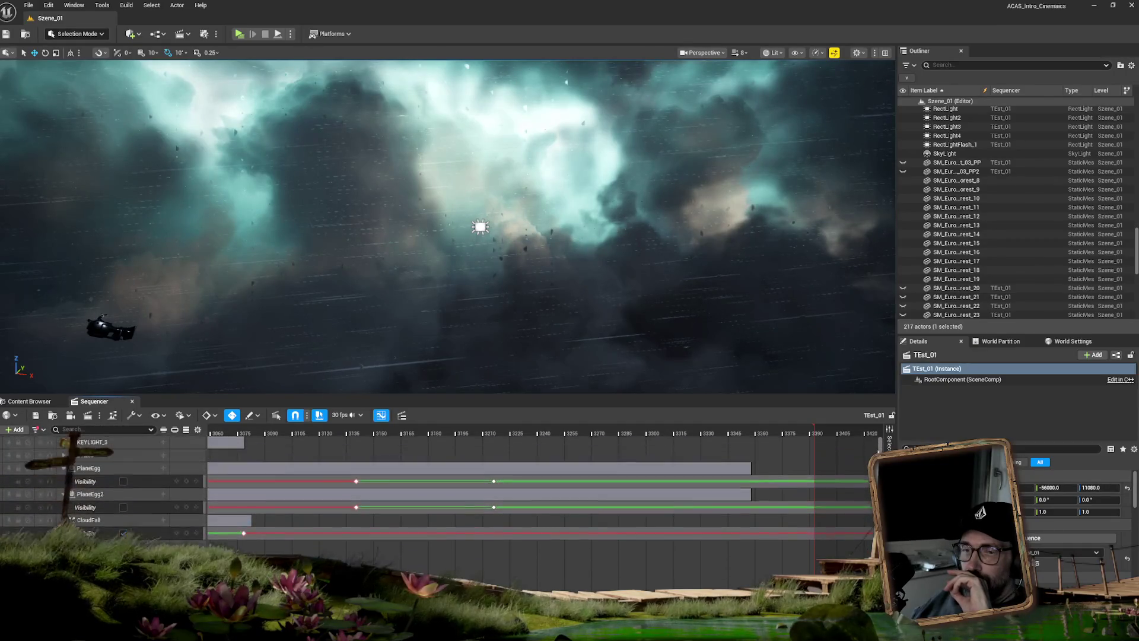
scroll(772, 463, down, 10)
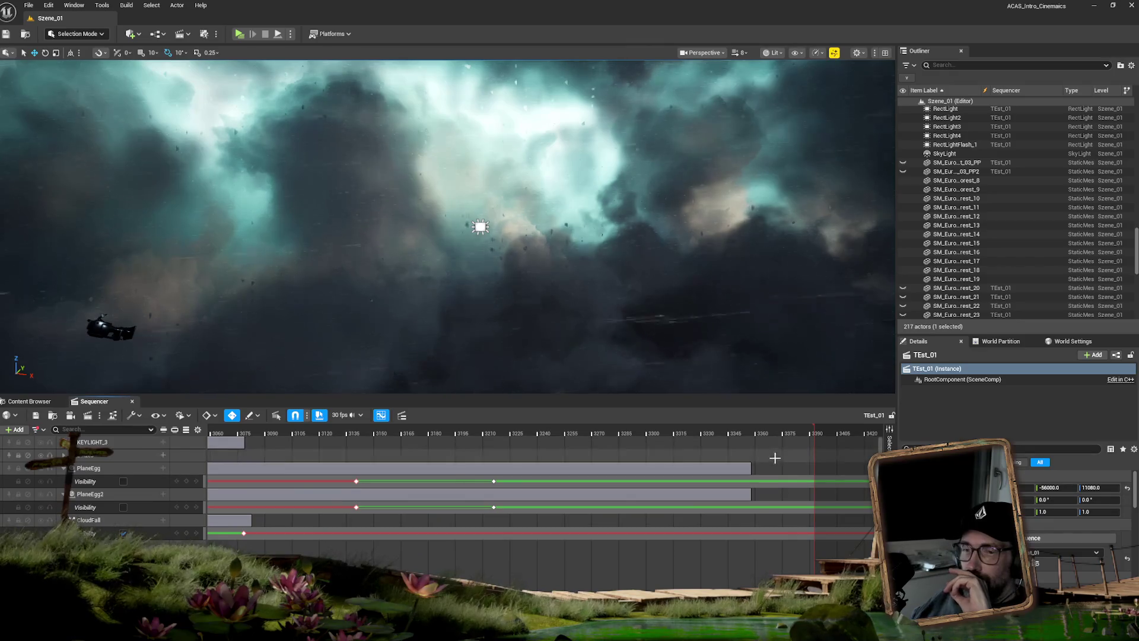
scroll(772, 463, down, 15)
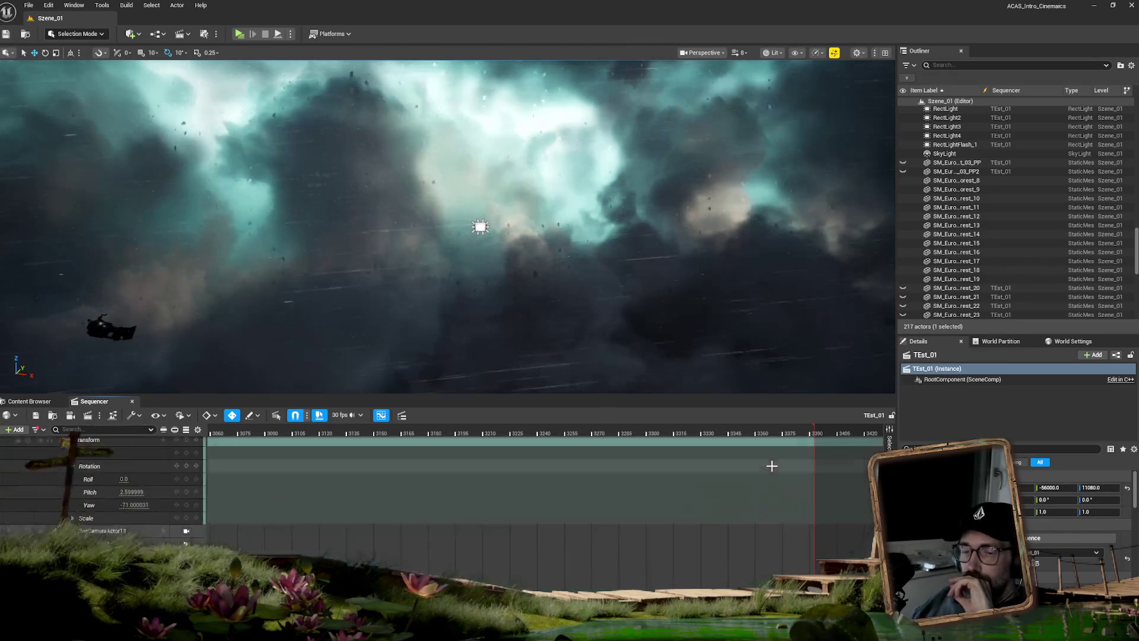
scroll(775, 473, down, 5)
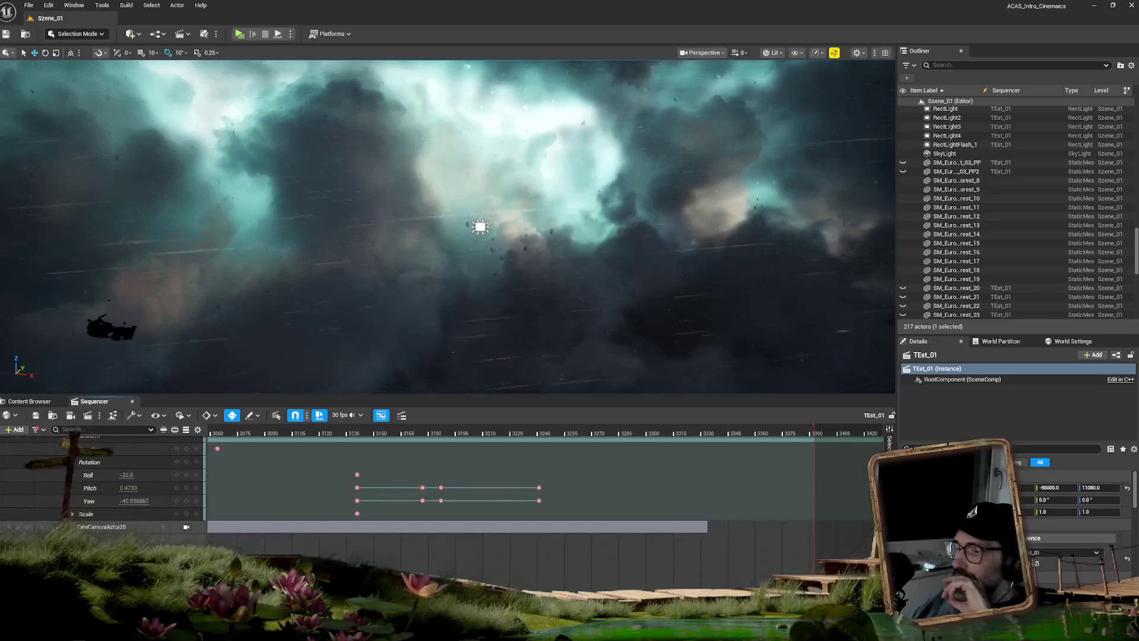
scroll(771, 475, down, 15)
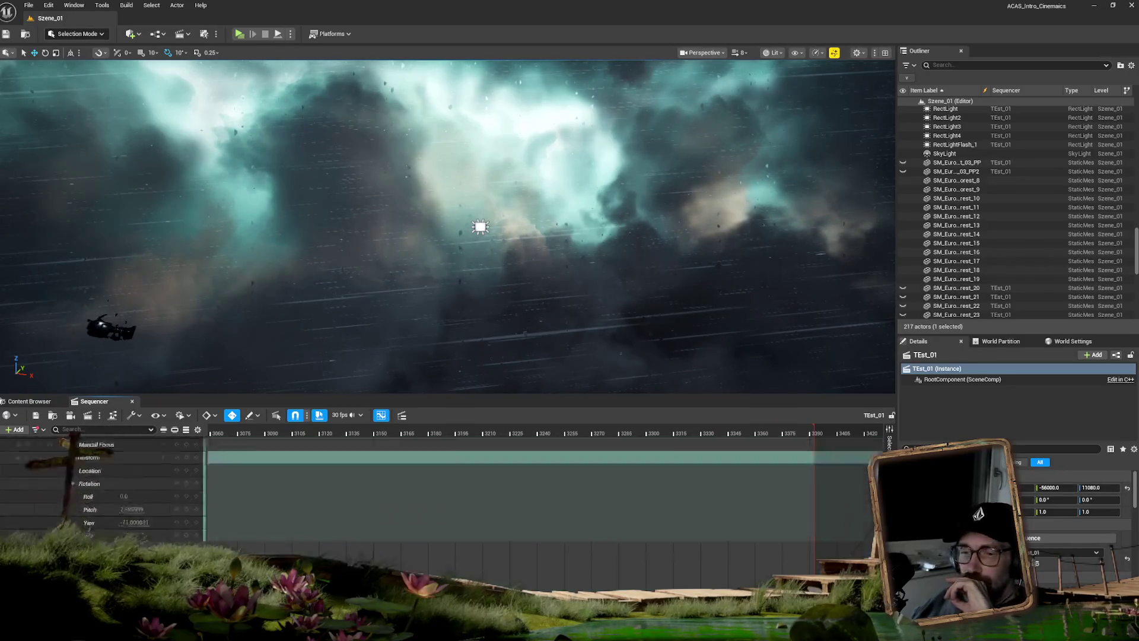
scroll(875, 439, up, 3)
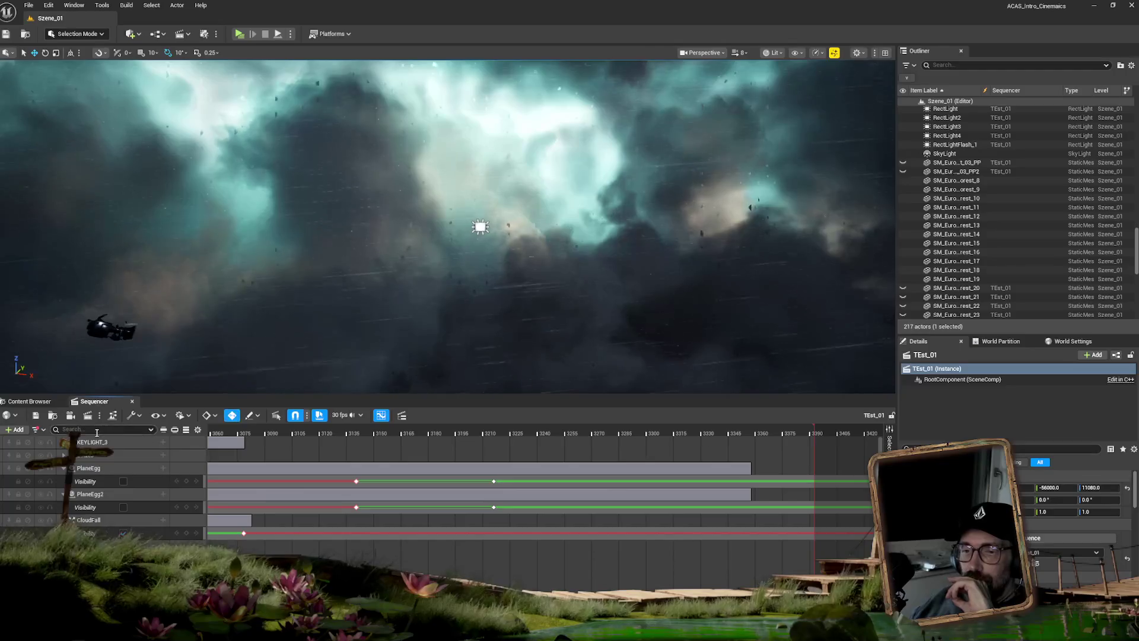
click(25, 403)
click(85, 404)
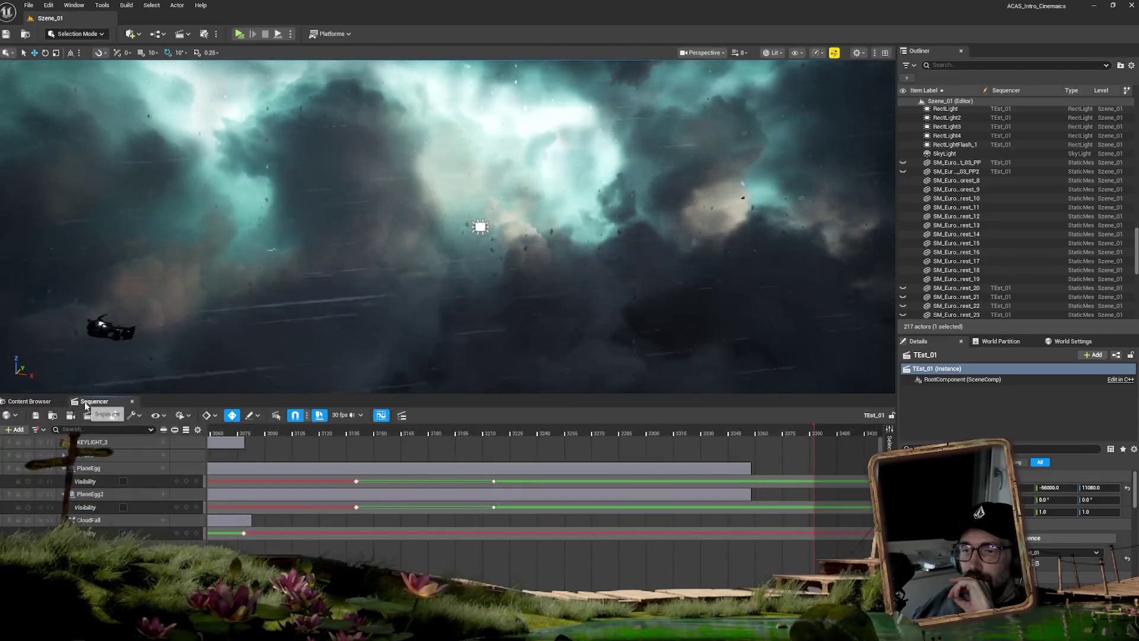
click(132, 401)
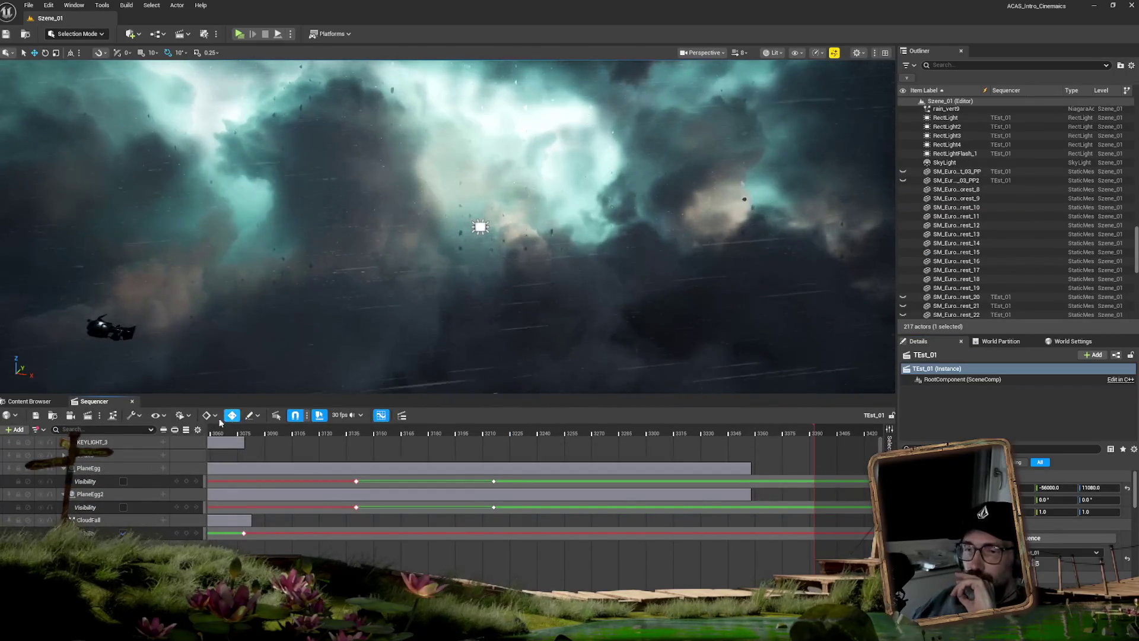
click(187, 430)
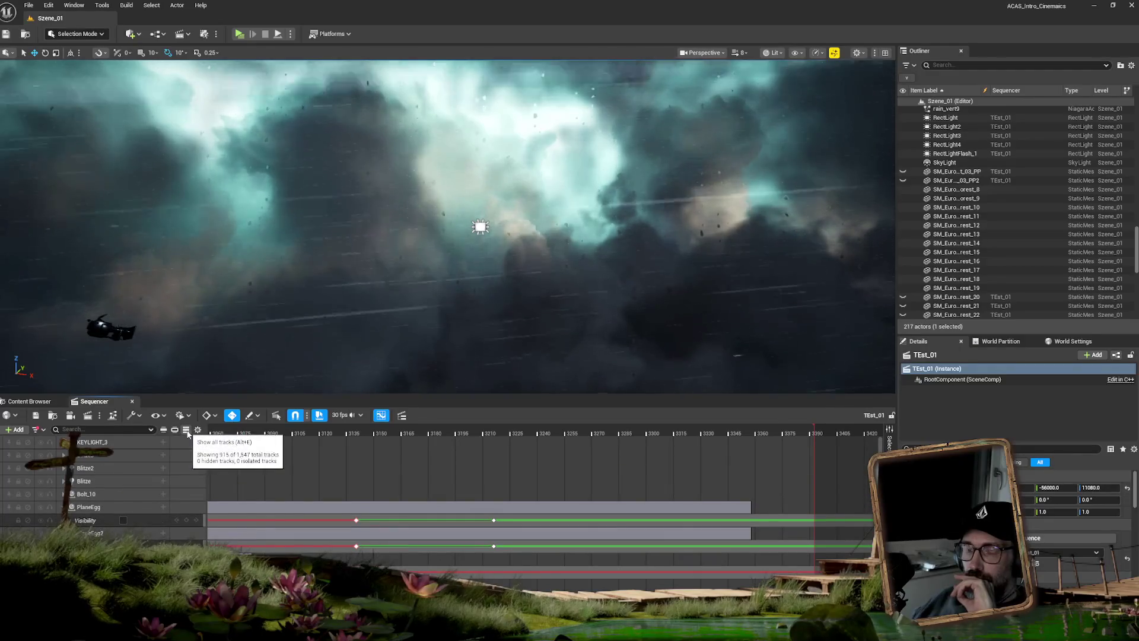
Zoom the timeline and scrub the stormy cloud preview back to about frame 0588, opening track filters.
click(335, 433)
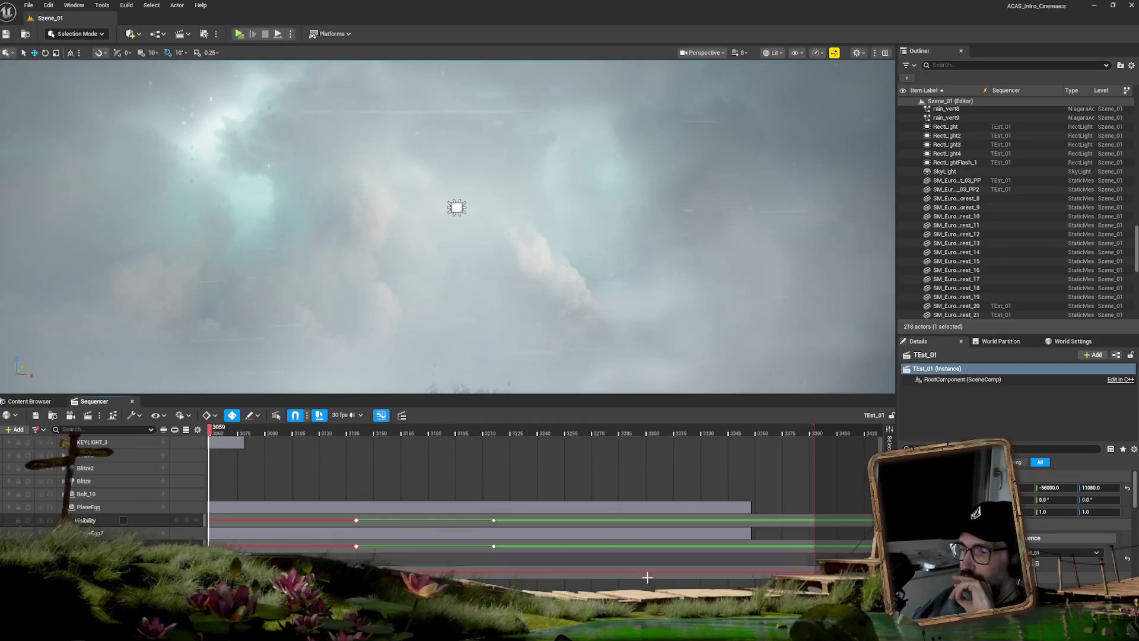
scroll(534, 474, down, 6)
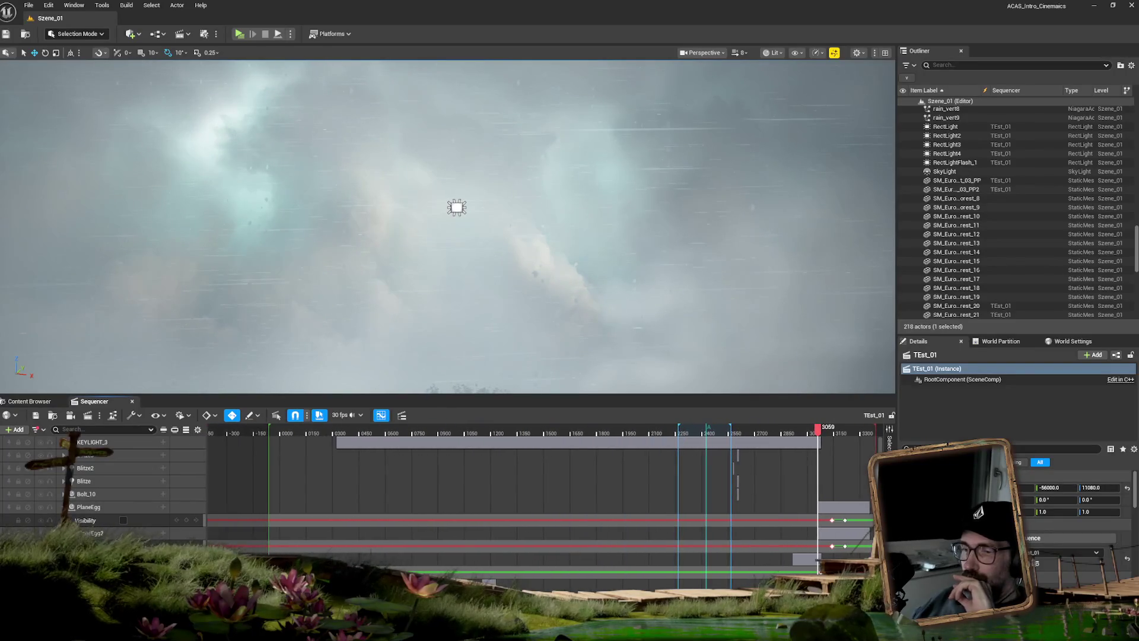
scroll(534, 493, down, 10)
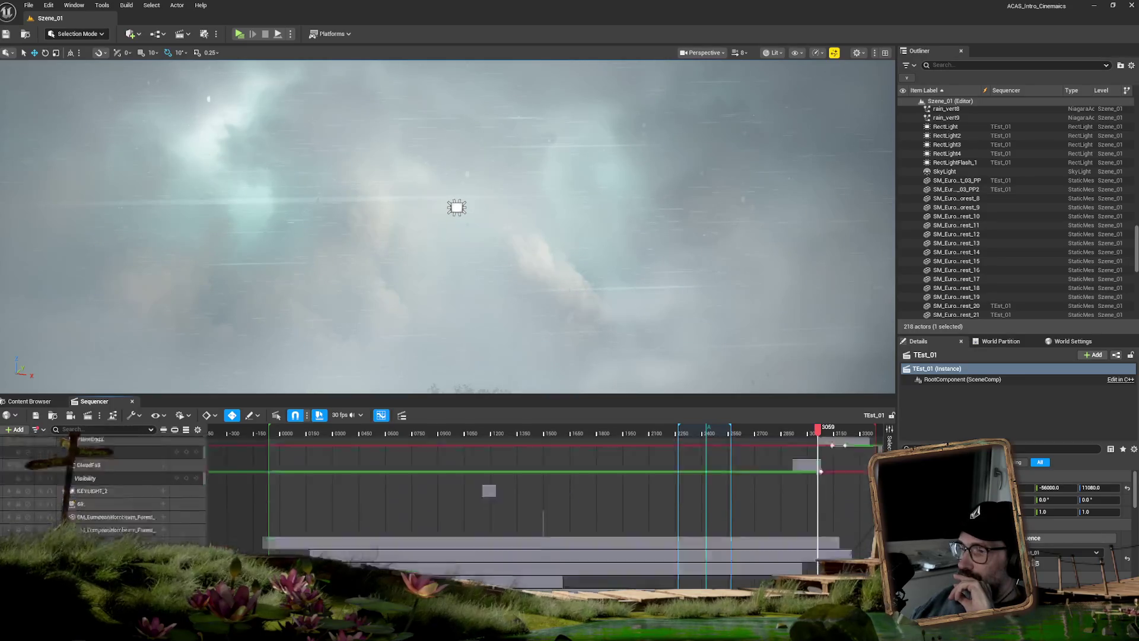
scroll(534, 493, down, 10)
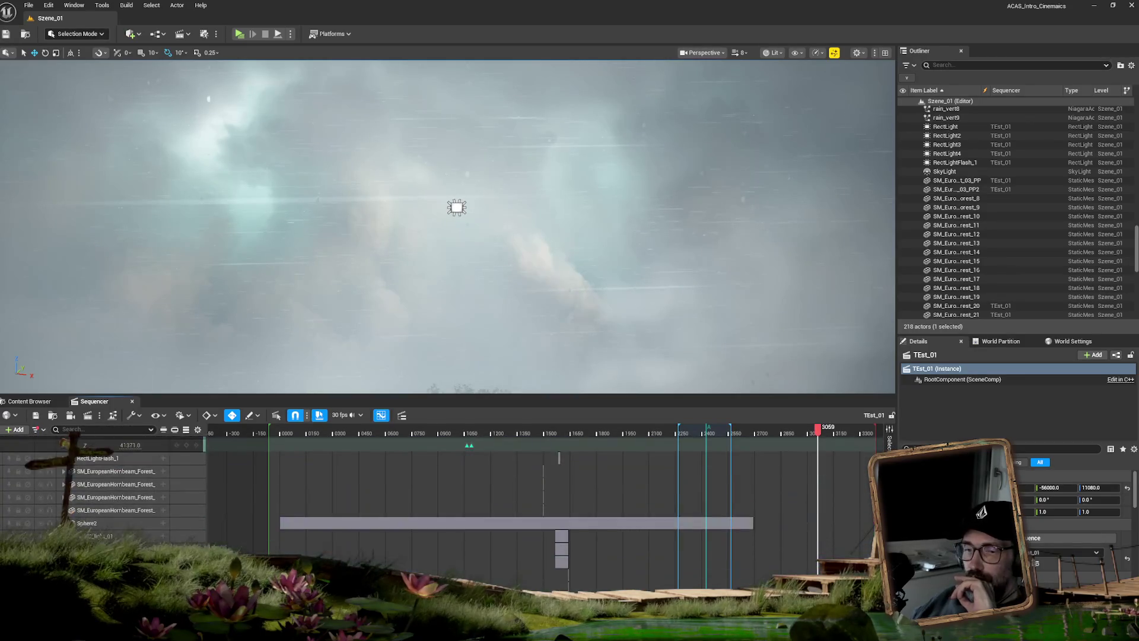
scroll(872, 451, up, 15)
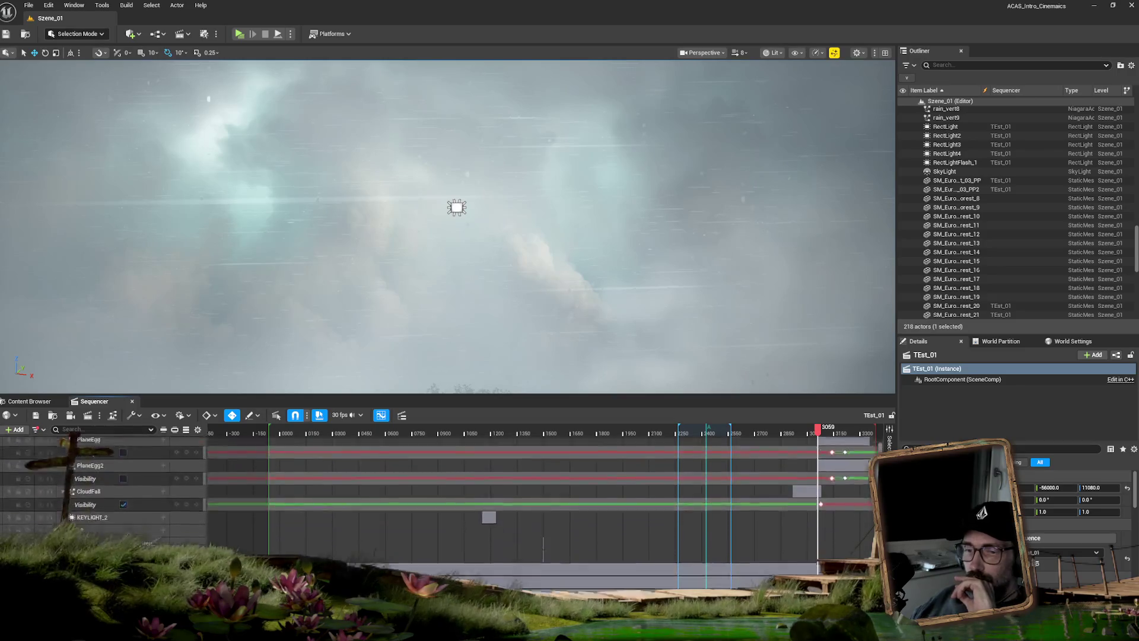
mouse_move(386, 432)
mouse_down()
mouse_move(368, 431)
mouse_move(416, 429)
mouse_move(252, 428)
mouse_move(383, 429)
mouse_up()
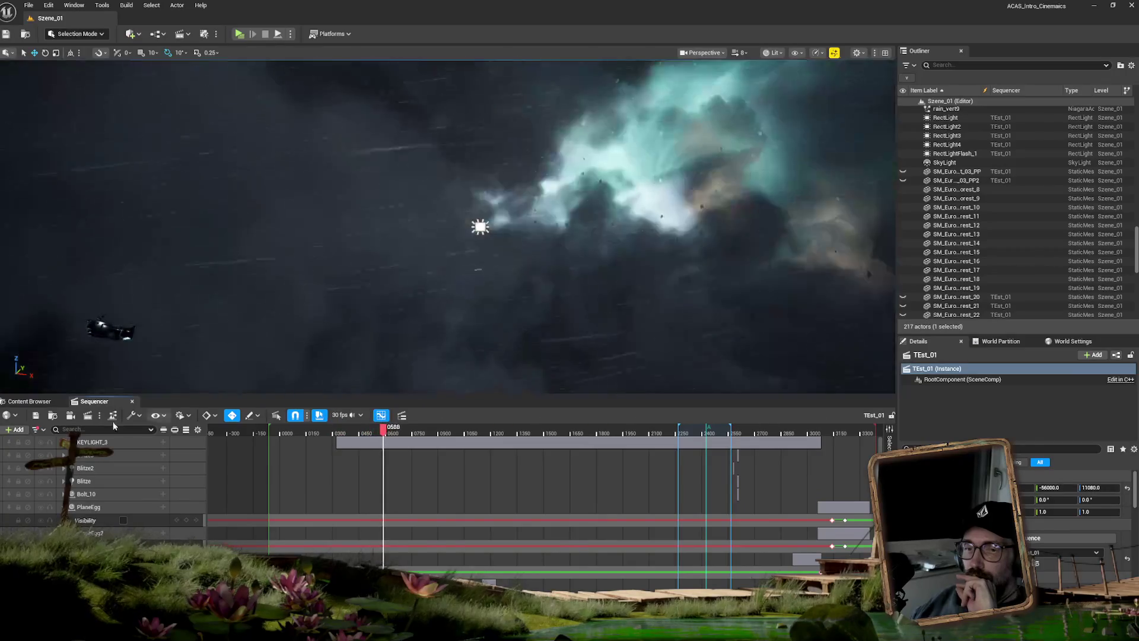
click(37, 430)
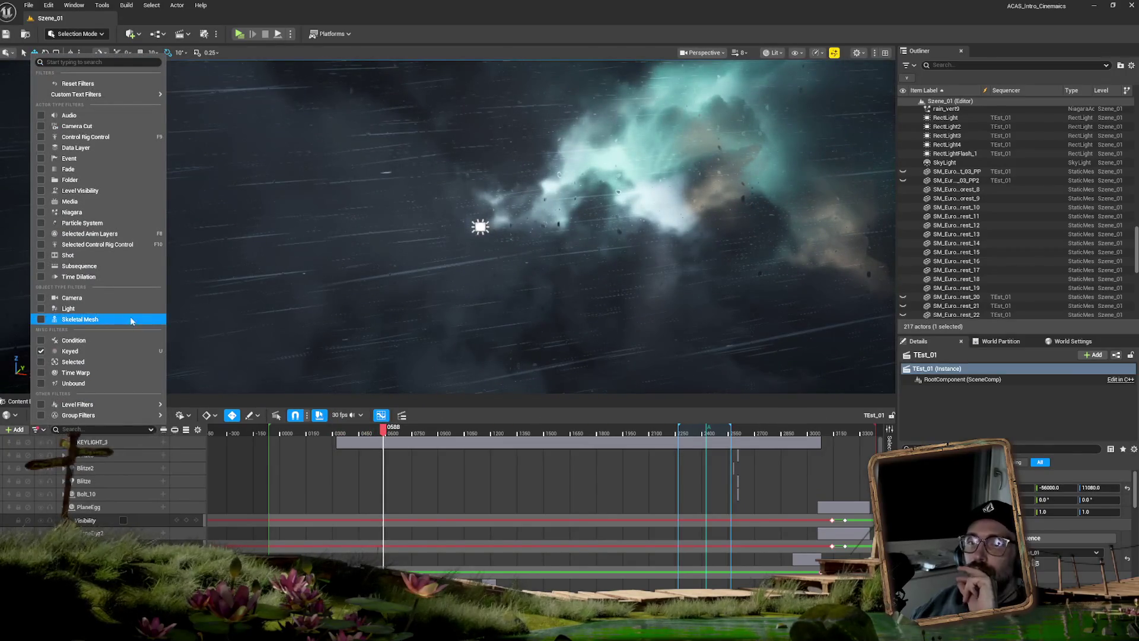
Uncheck the Keyed filter so all tracks show, then scrub the preview to about frame 3227.
click(40, 352)
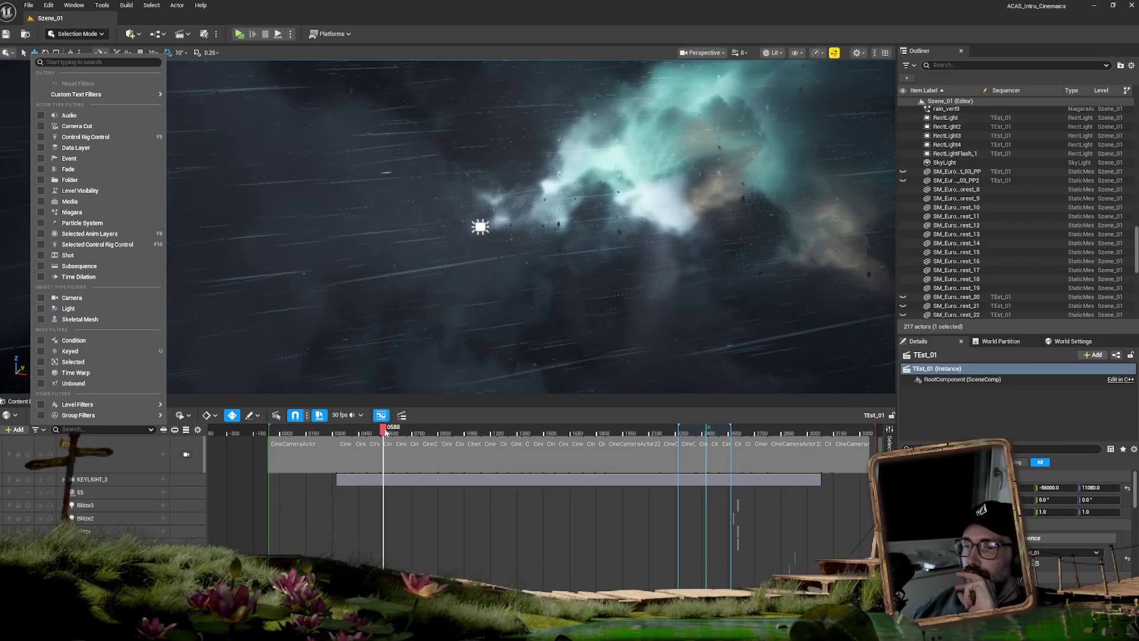
drag(385, 431, 394, 432)
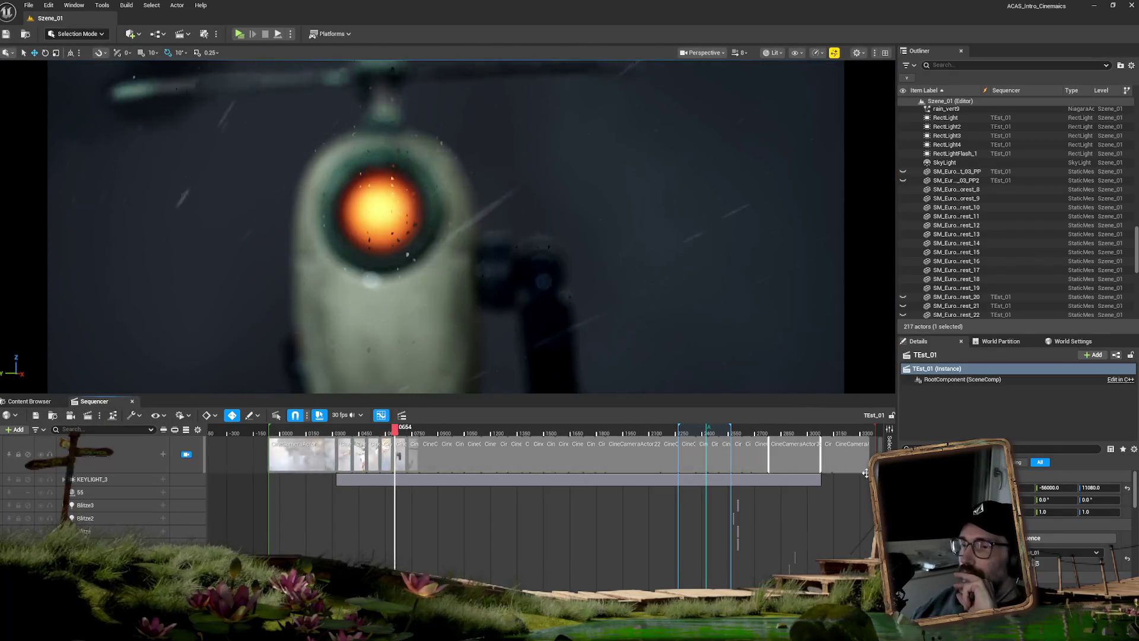
drag(395, 431, 847, 437)
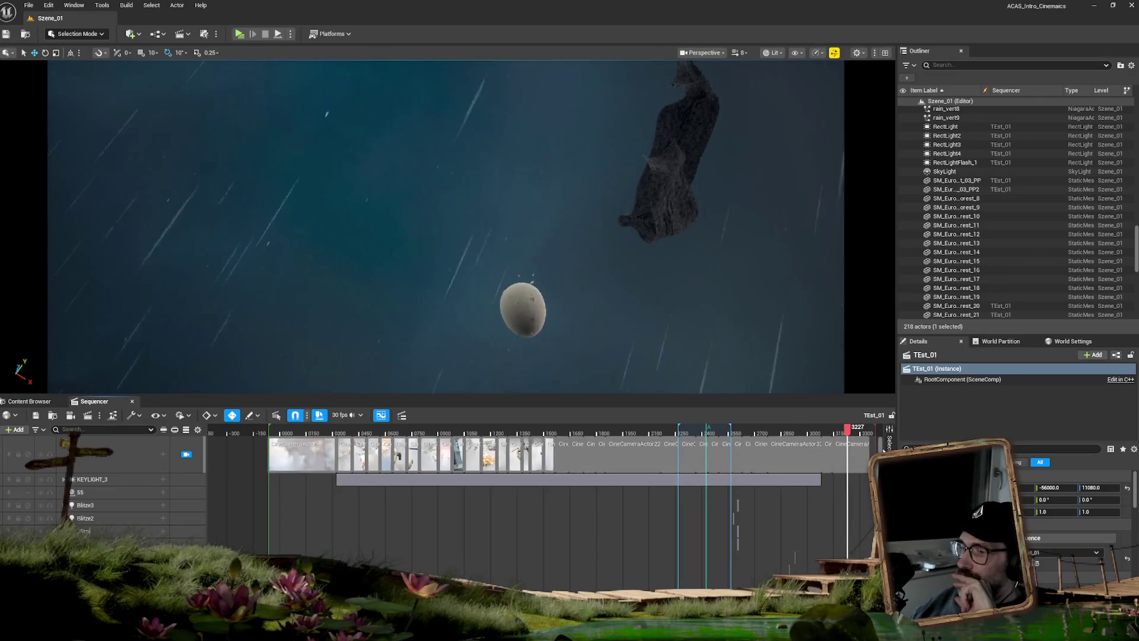
Select the falling egg and its PlaneEgg Geometry Cache track, zooming the timeline around it.
scroll(871, 449, down, 5)
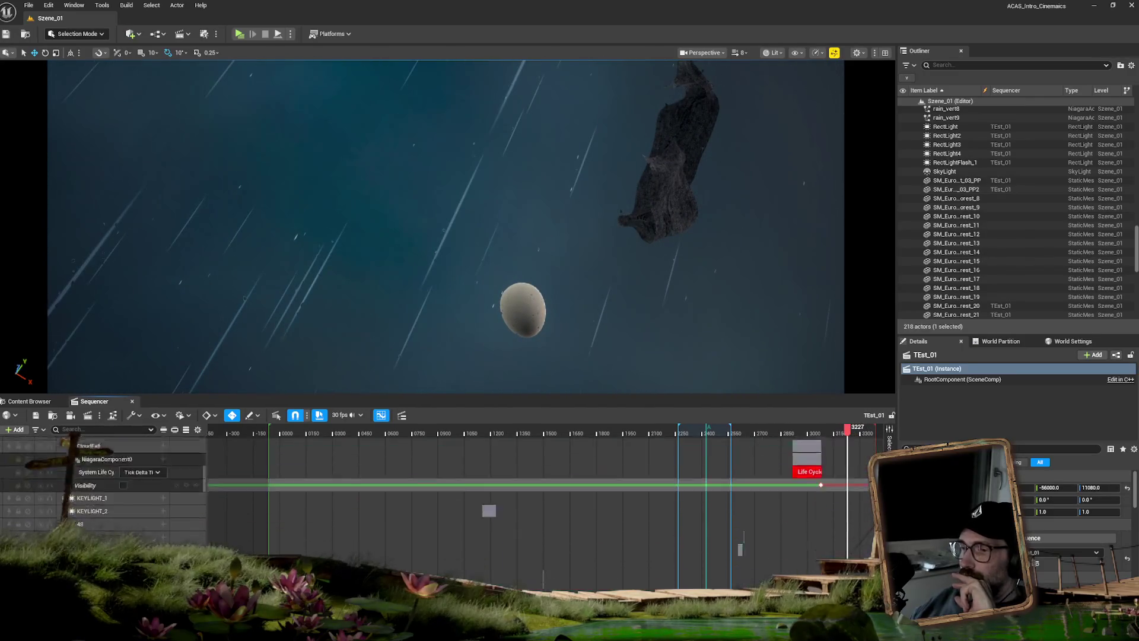
click(522, 315)
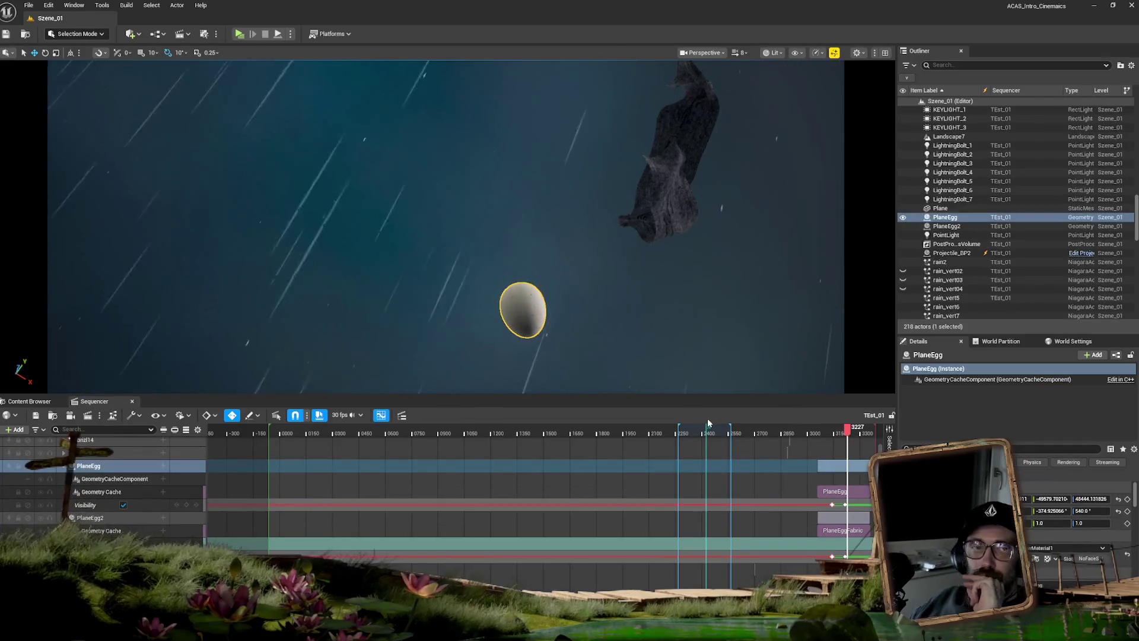
scroll(534, 499, down, 5)
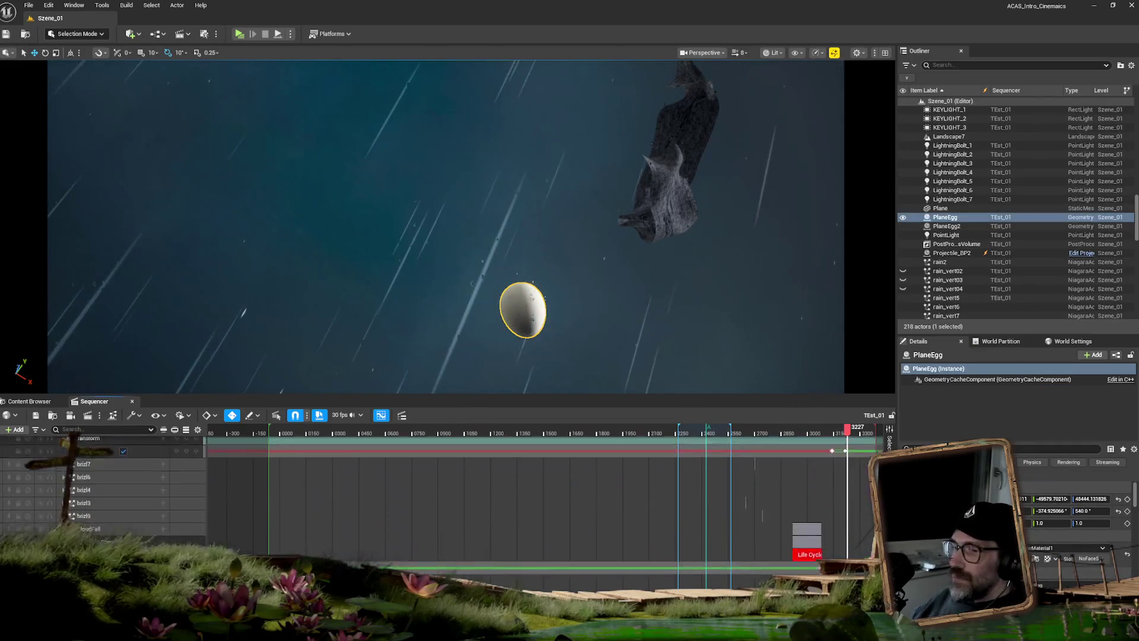
scroll(534, 499, down, 3)
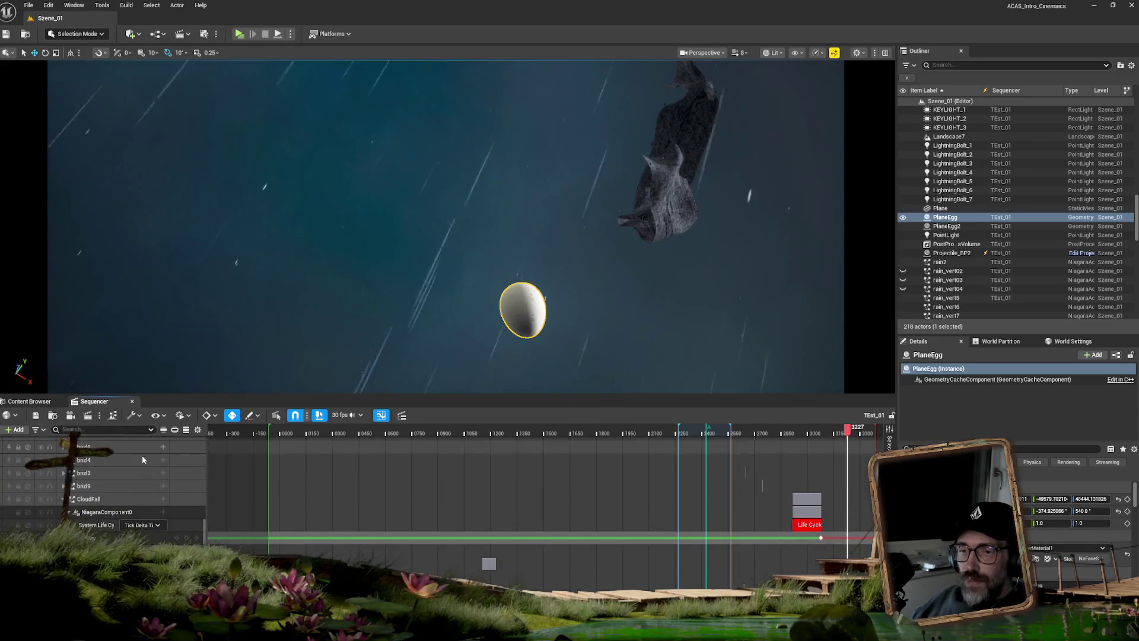
click(95, 513)
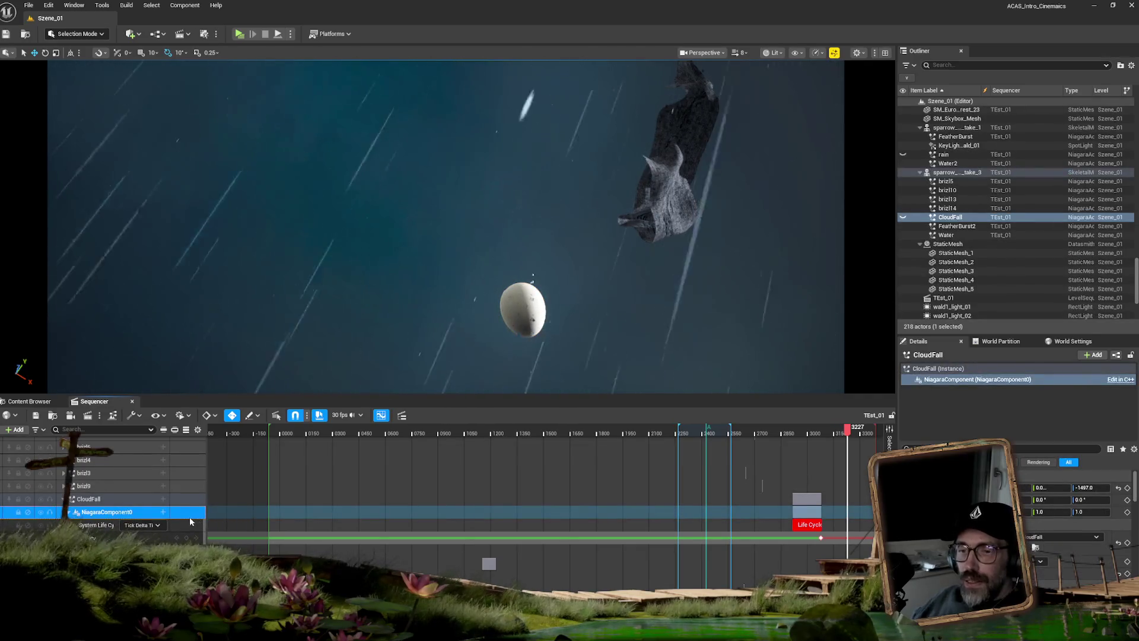
click(518, 315)
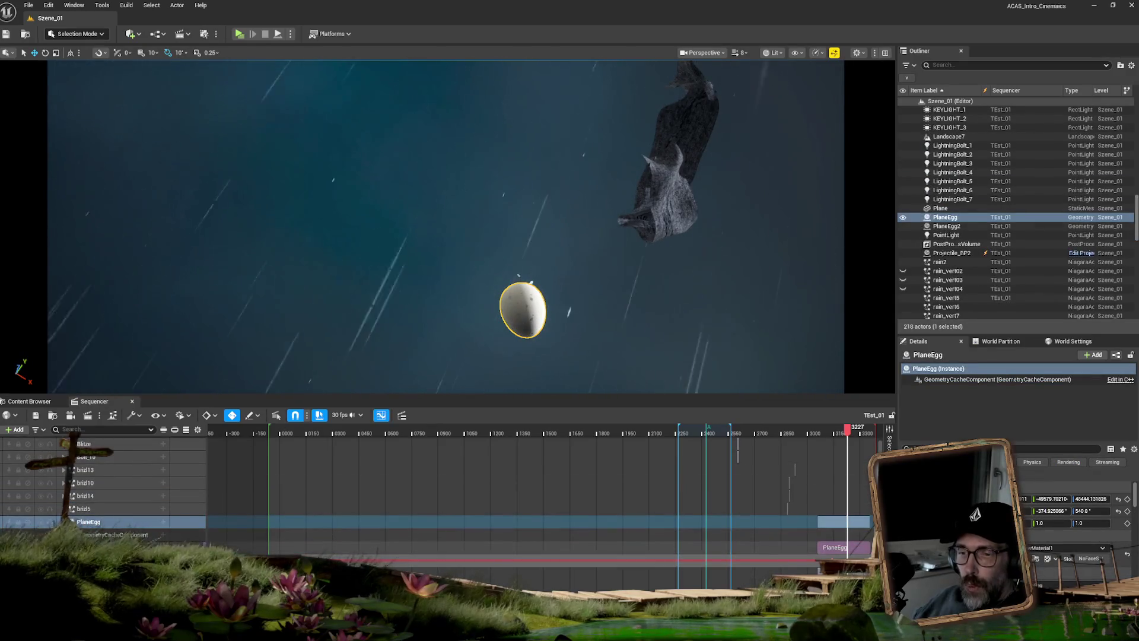
click(143, 547)
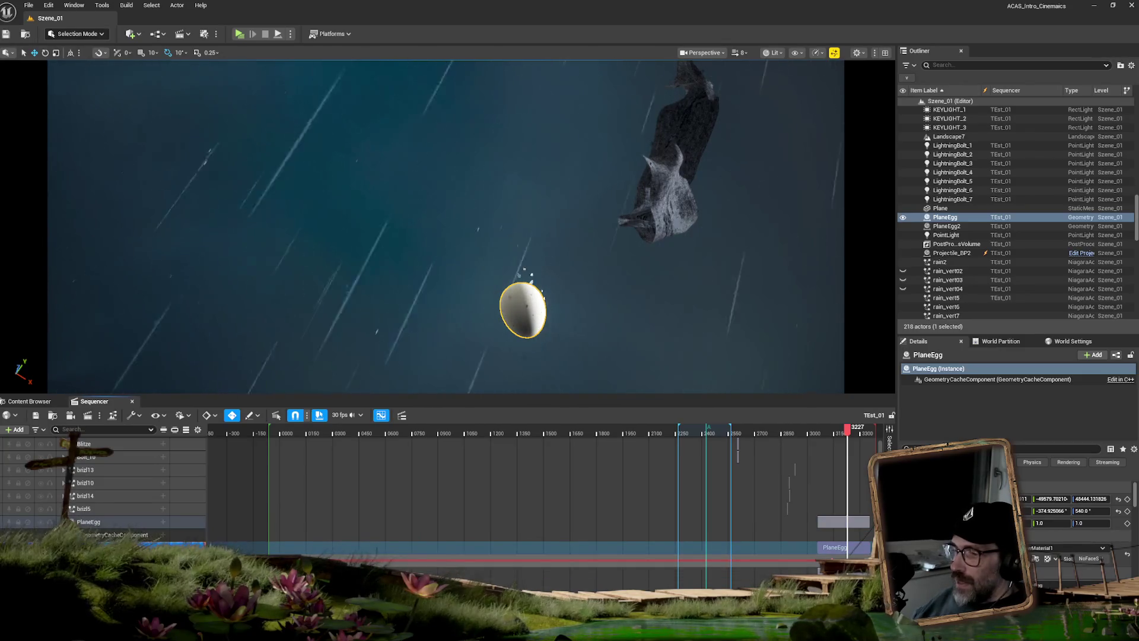
scroll(860, 487, up, 3)
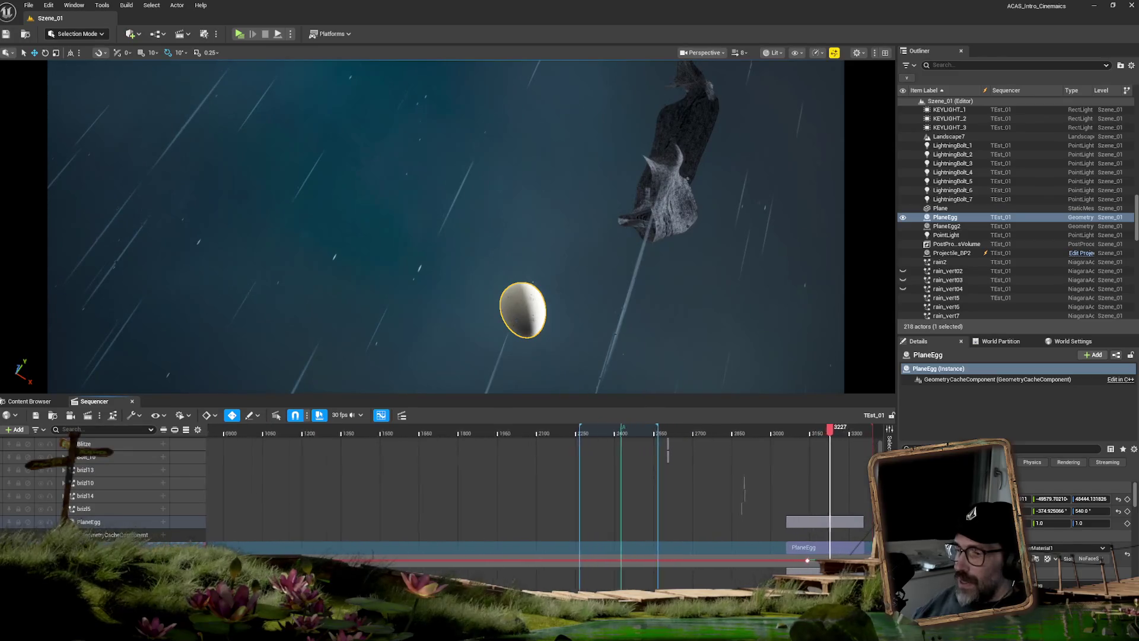
Trim the PlaneEgg geometry cache section to end at frame 3141 and scrub to check the impact.
drag(786, 551, 610, 551)
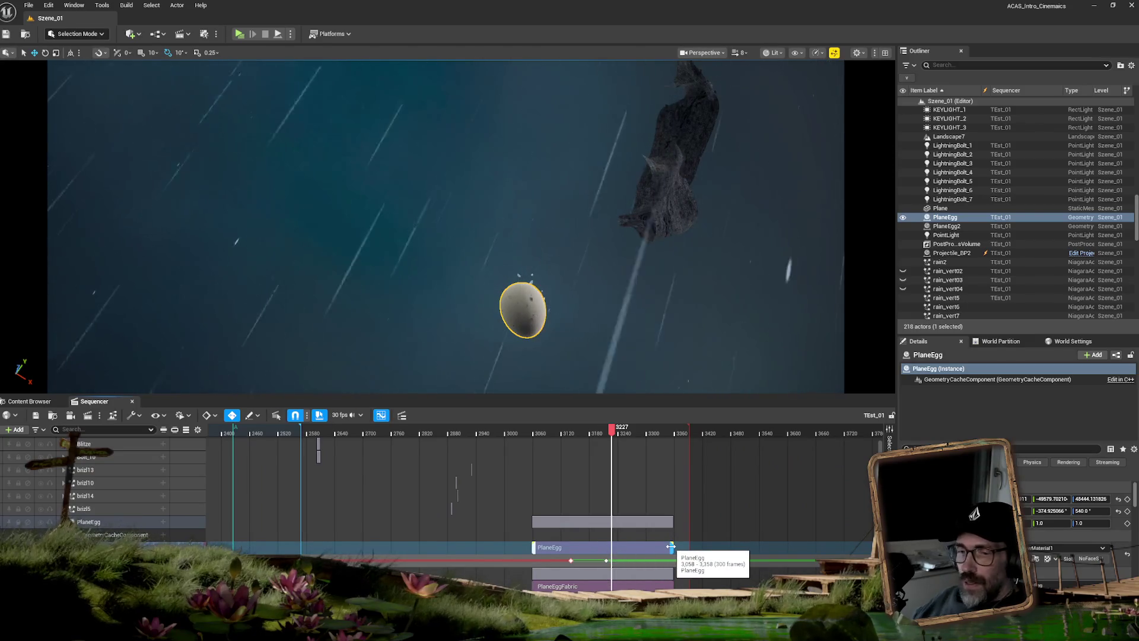
drag(670, 546, 619, 546)
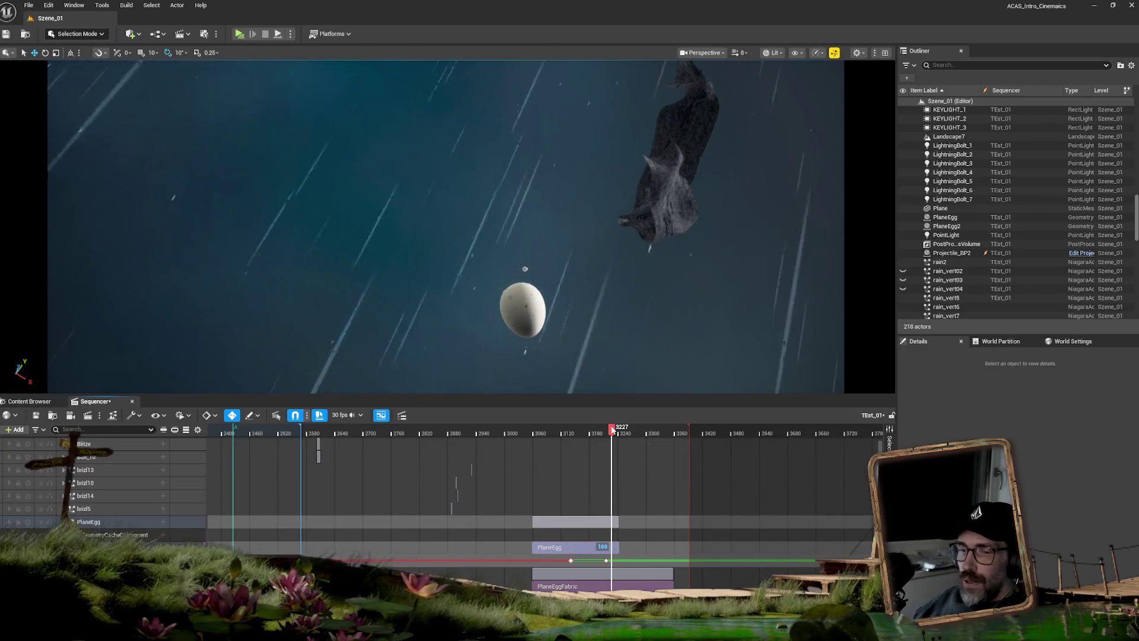
mouse_move(613, 430)
mouse_down()
mouse_move(627, 433)
mouse_move(603, 435)
mouse_move(616, 434)
mouse_up()
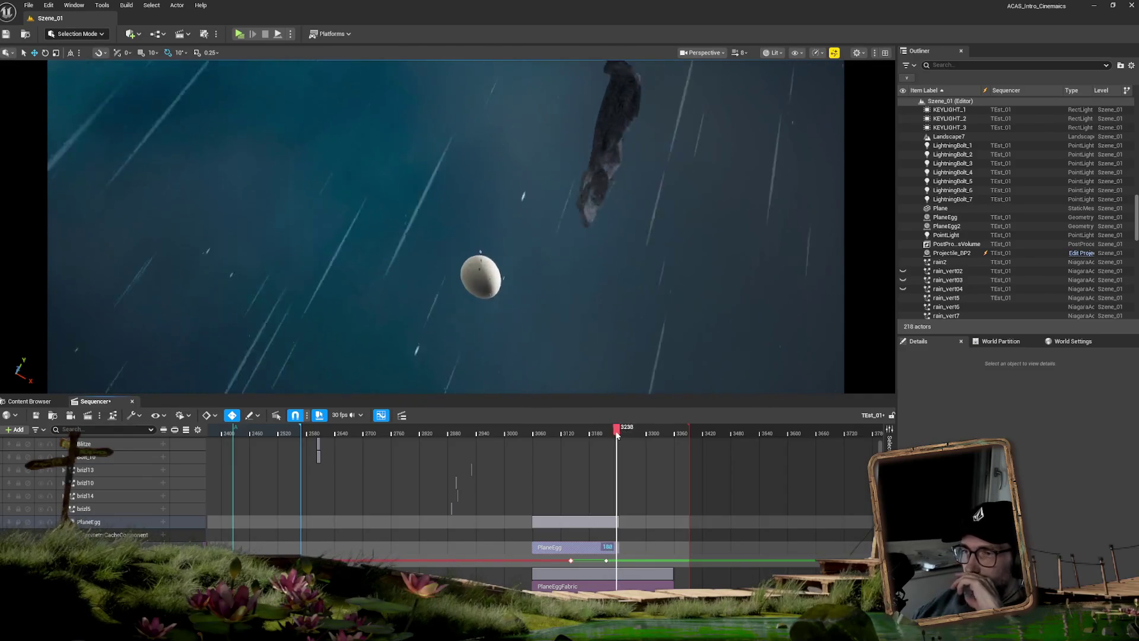
drag(602, 435, 597, 435)
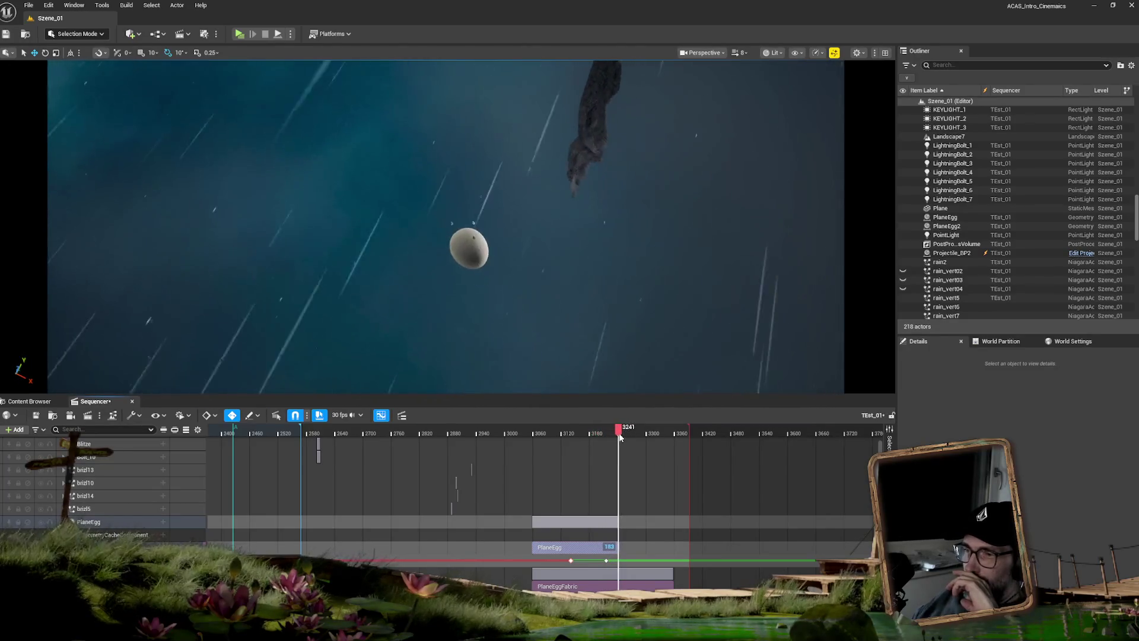
drag(600, 439, 570, 445)
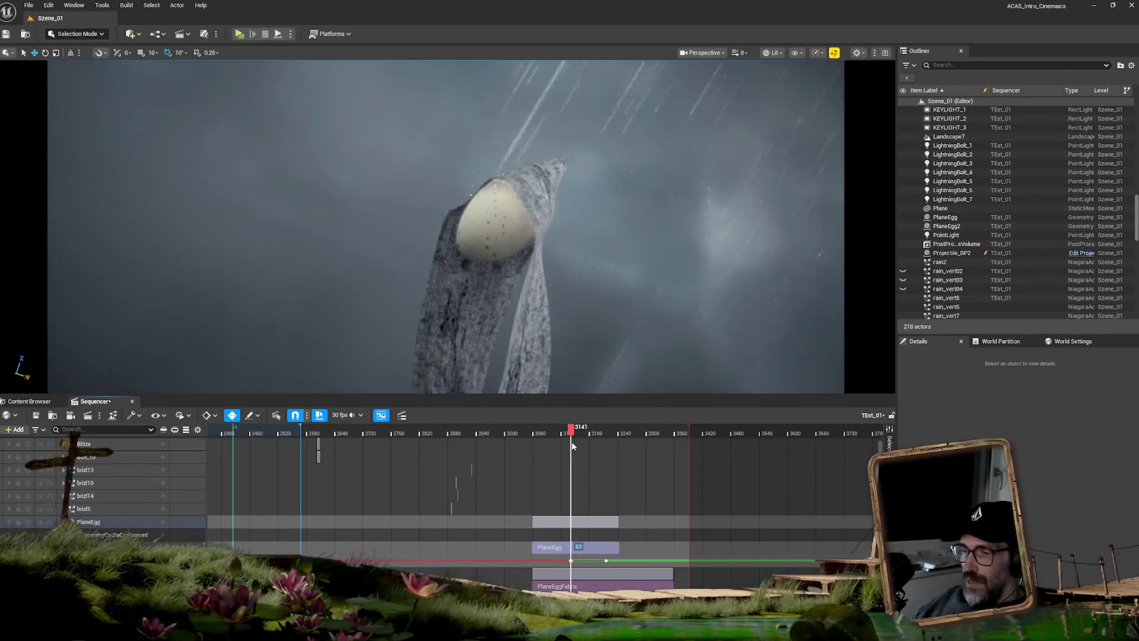
Dismiss the File menu and reselect the egg in the viewport.
click(26, 6)
click(51, 134)
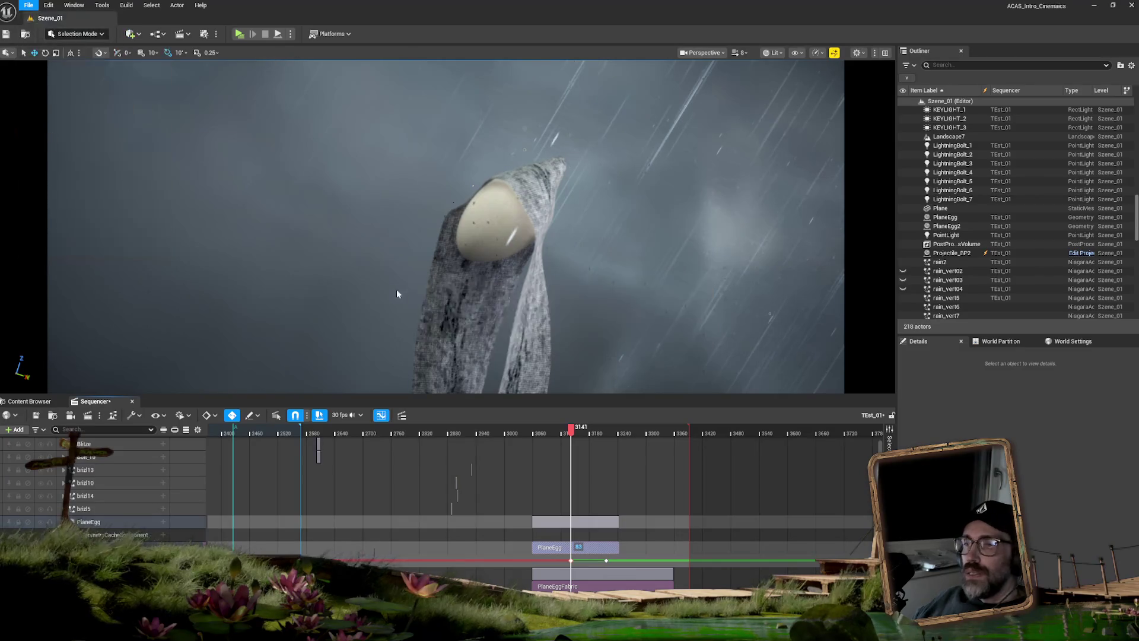
click(488, 227)
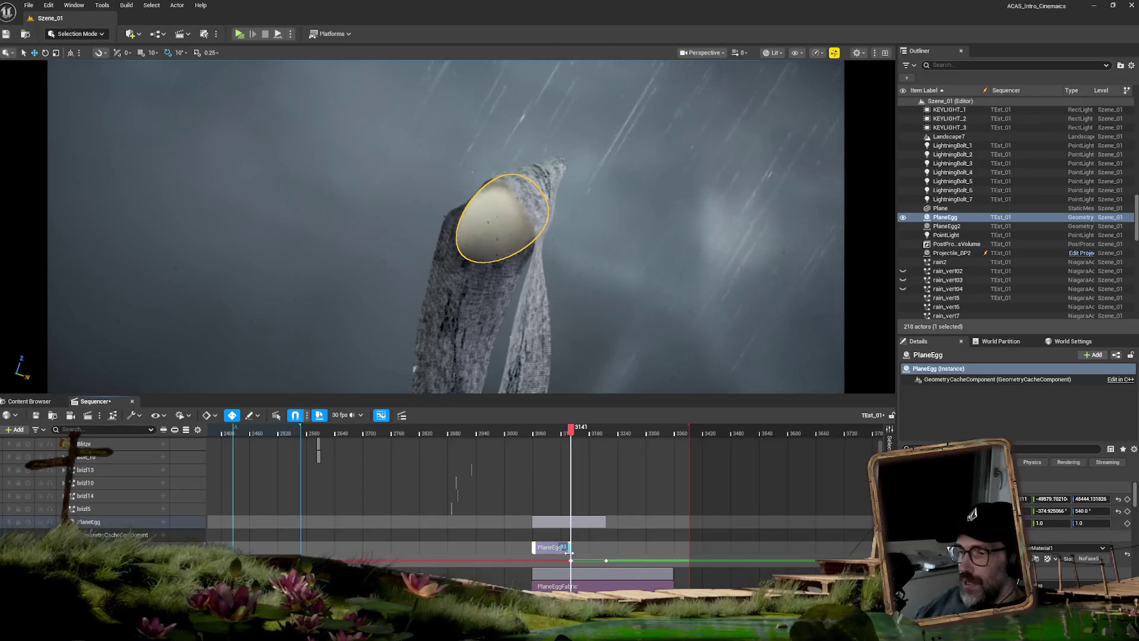
Scrub to the egg resting on the rock and add a Transform track to PlaneEgg.
click(572, 431)
mouse_move(572, 432)
mouse_down()
mouse_move(598, 431)
mouse_move(577, 434)
mouse_up()
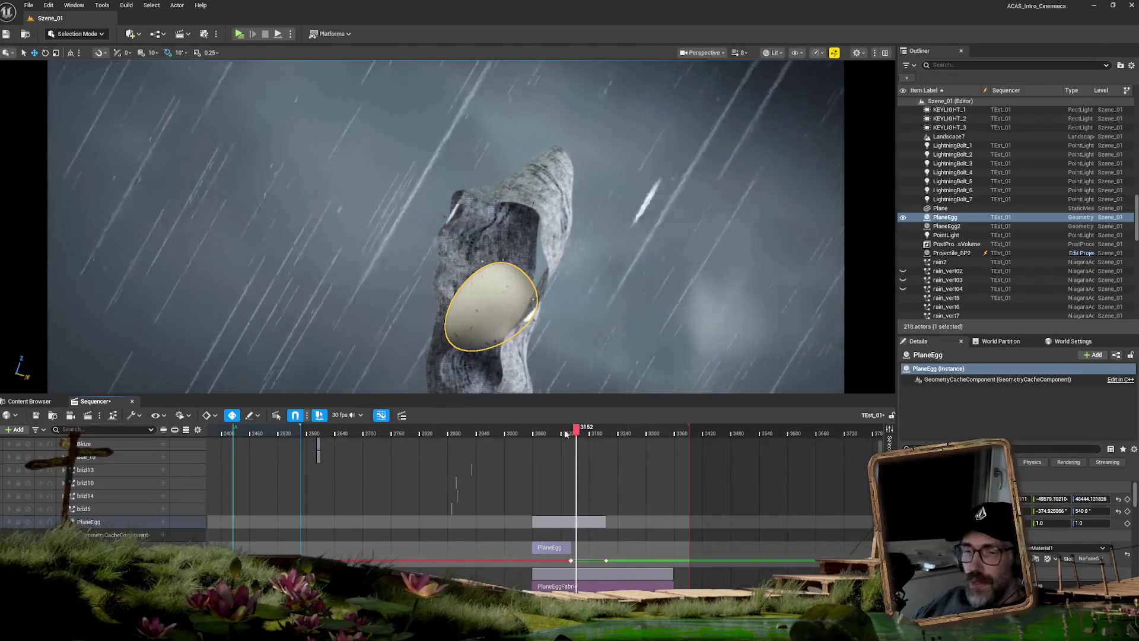
click(103, 526)
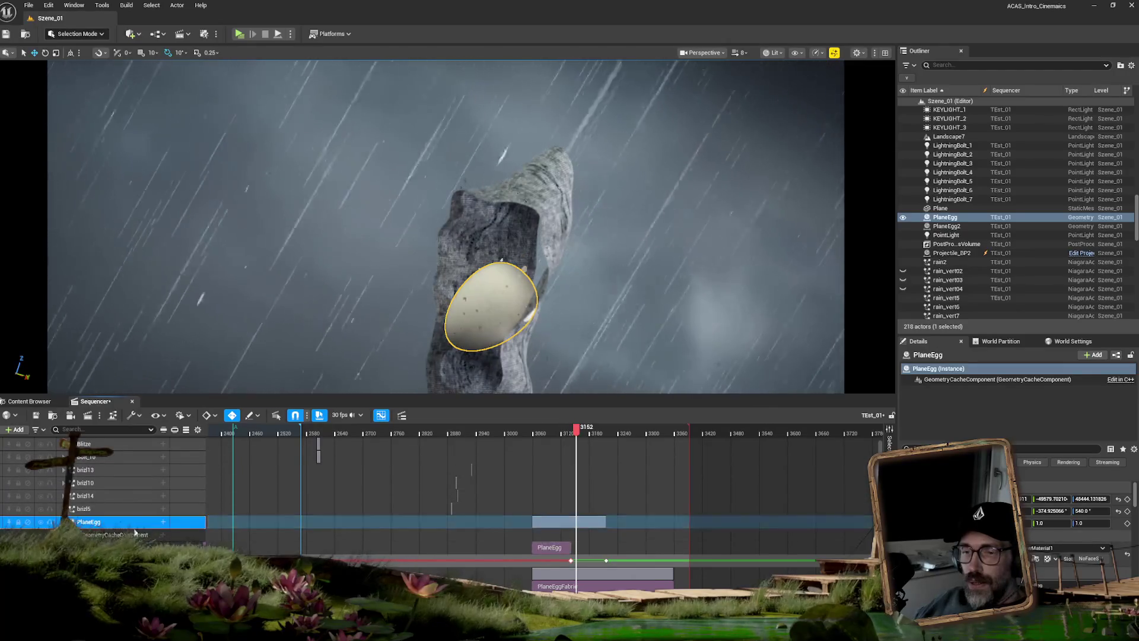
click(164, 524)
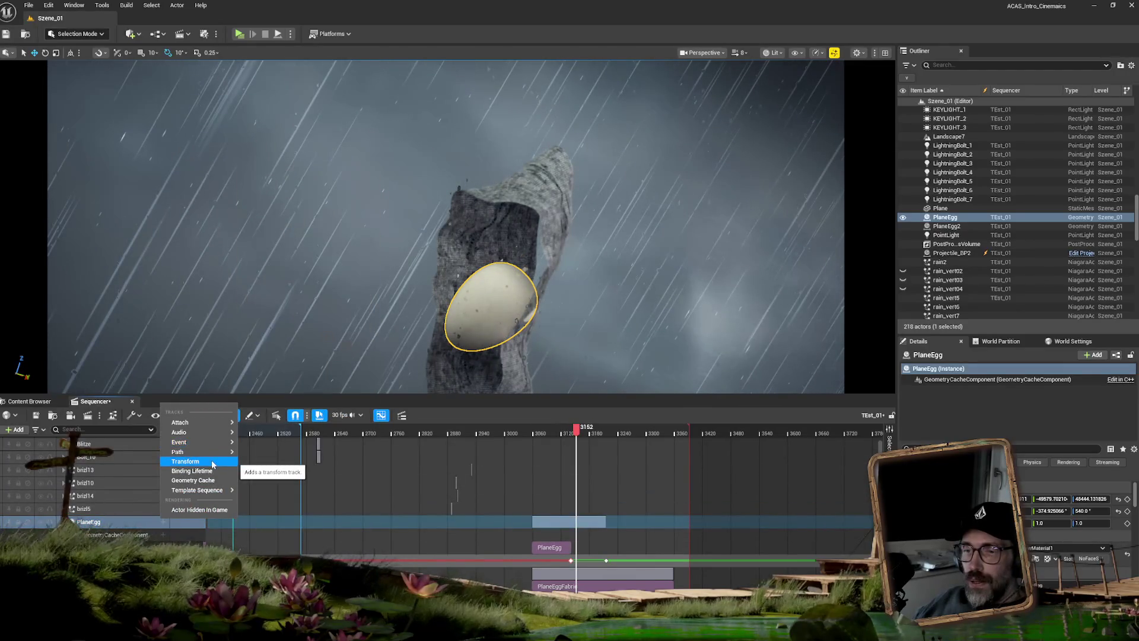
click(211, 461)
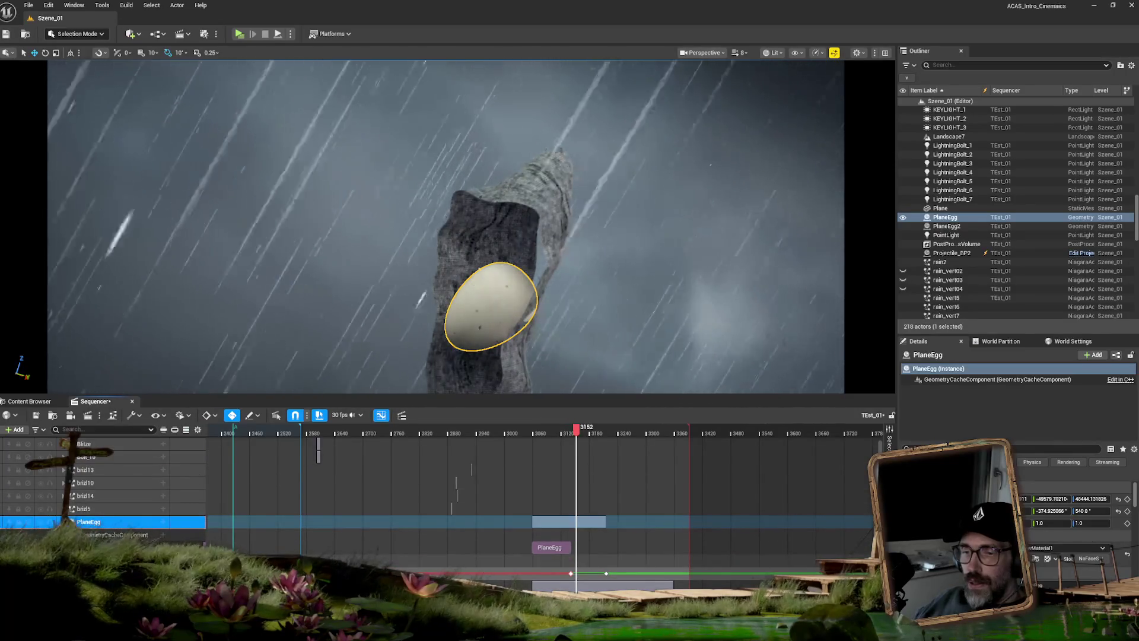
click(119, 560)
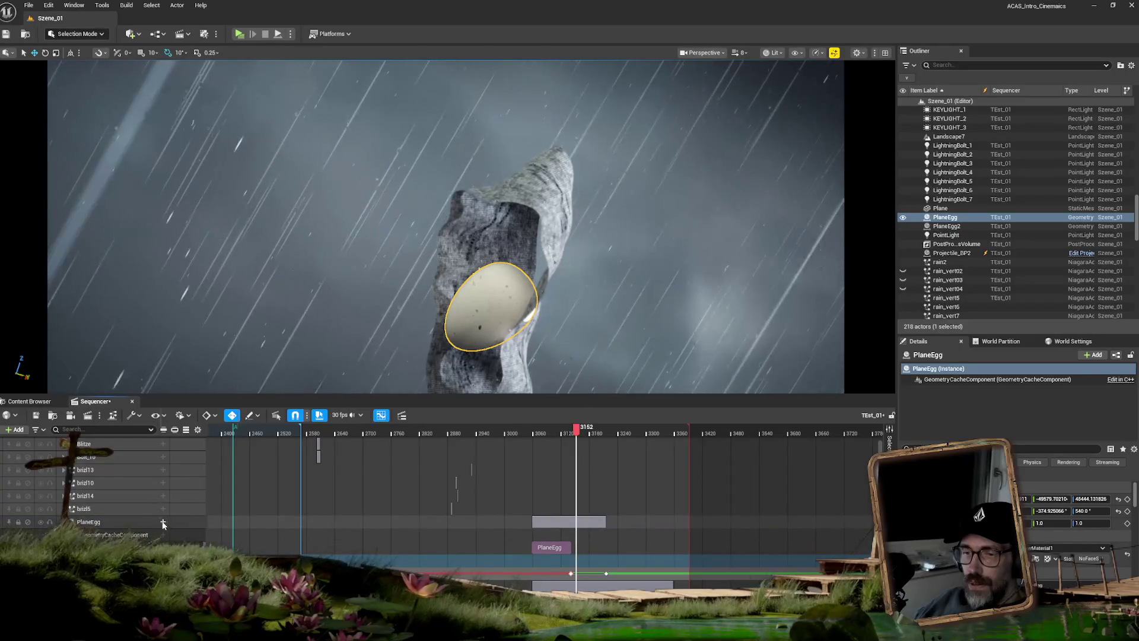
Browse PlaneEgg's track menu to the Attach option and close it without adding a track.
click(163, 523)
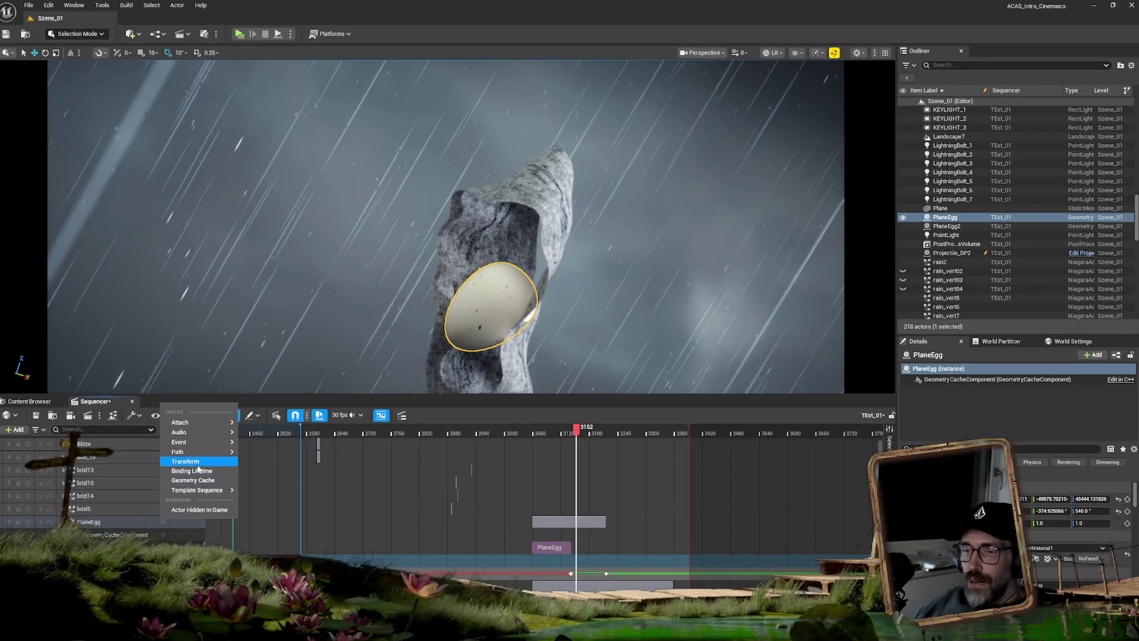
mouse_move(186, 426)
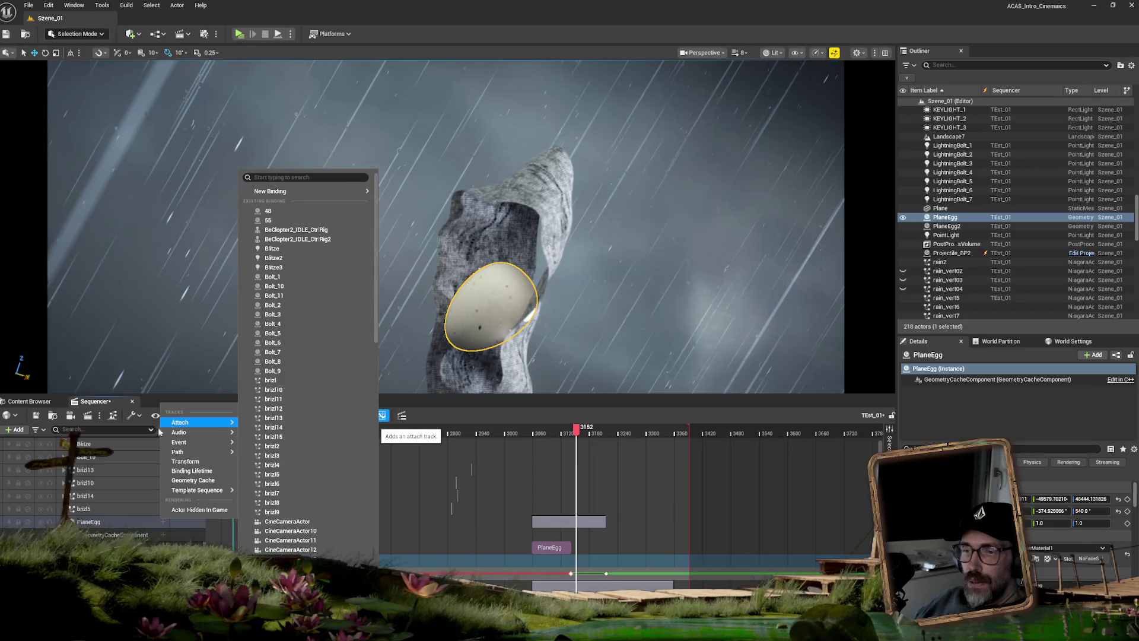
key(Escape)
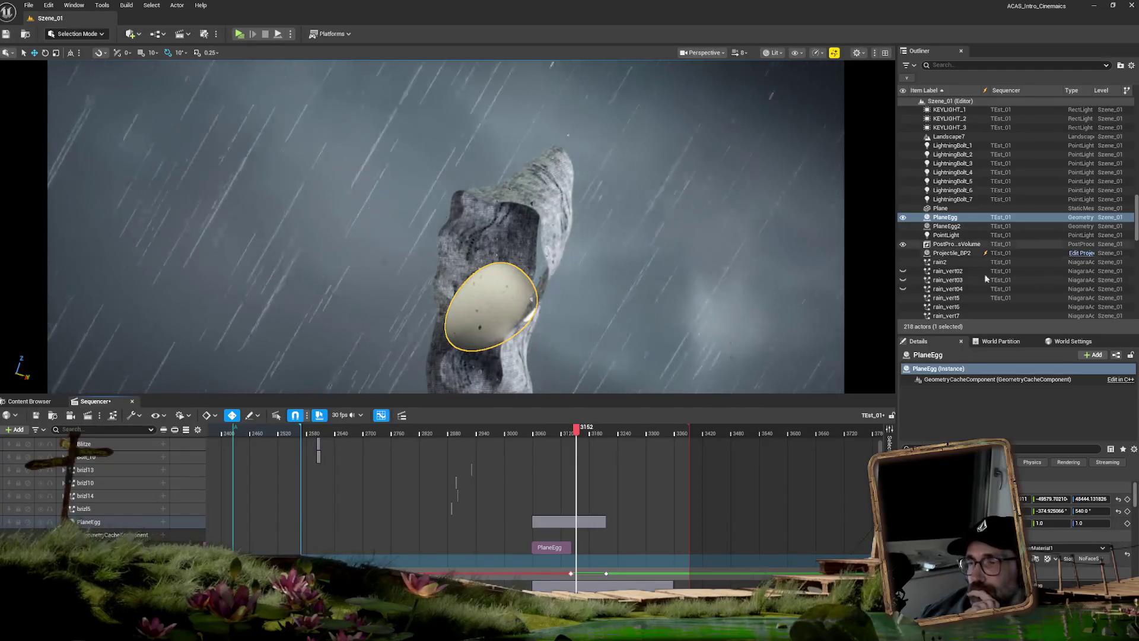
Scrub to frame 3143 with the egg lodged against the rock, then bring up the File menu.
click(570, 431)
drag(572, 429, 572, 429)
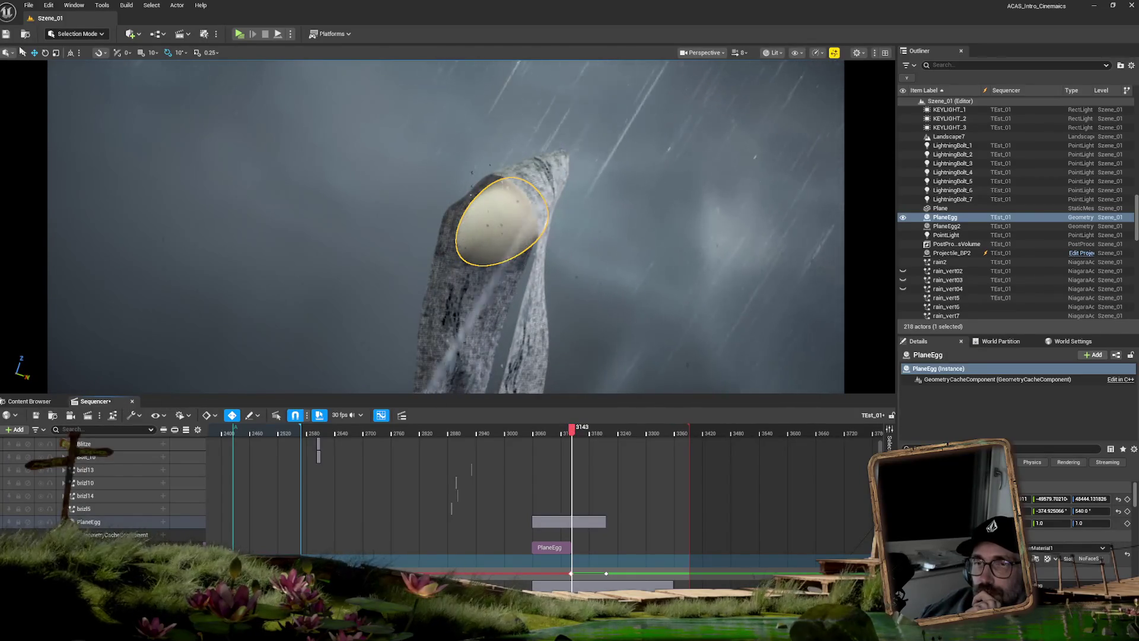
click(29, 5)
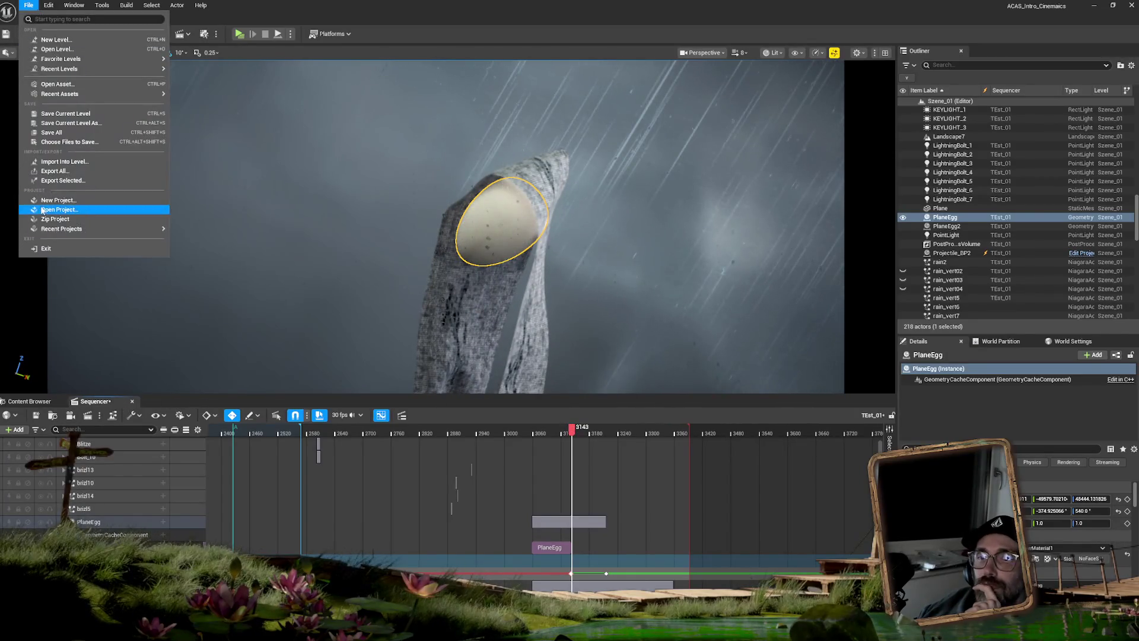
Save All, reopen TEst_01 from the Outliner, and view frame 3132 through the locked camera cuts.
click(54, 133)
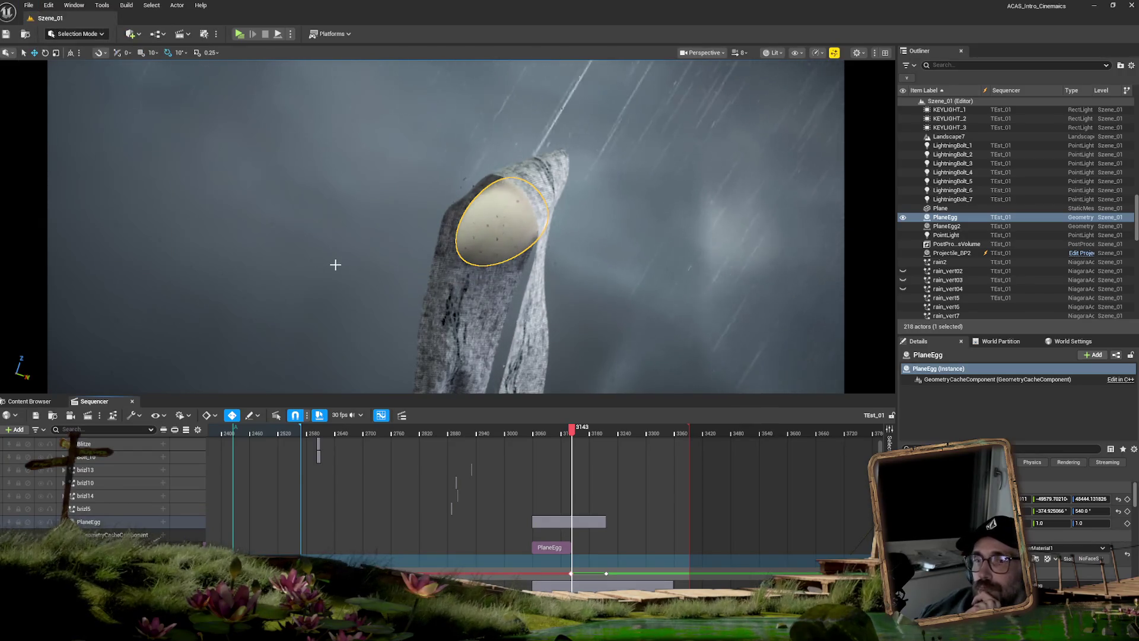
click(132, 401)
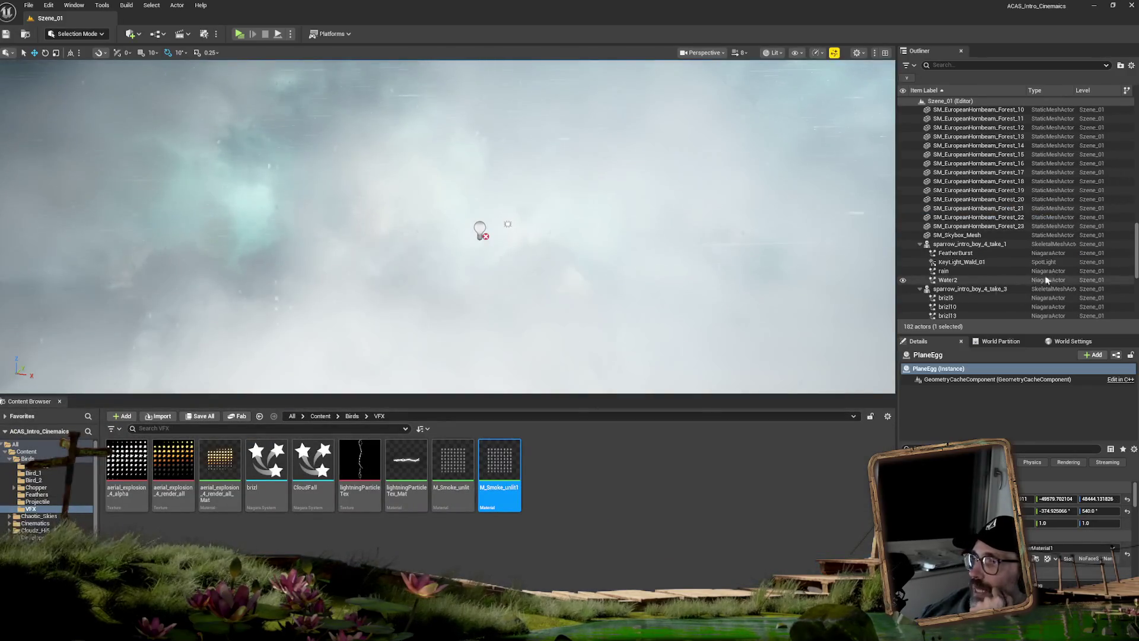
drag(1137, 248, 1137, 295)
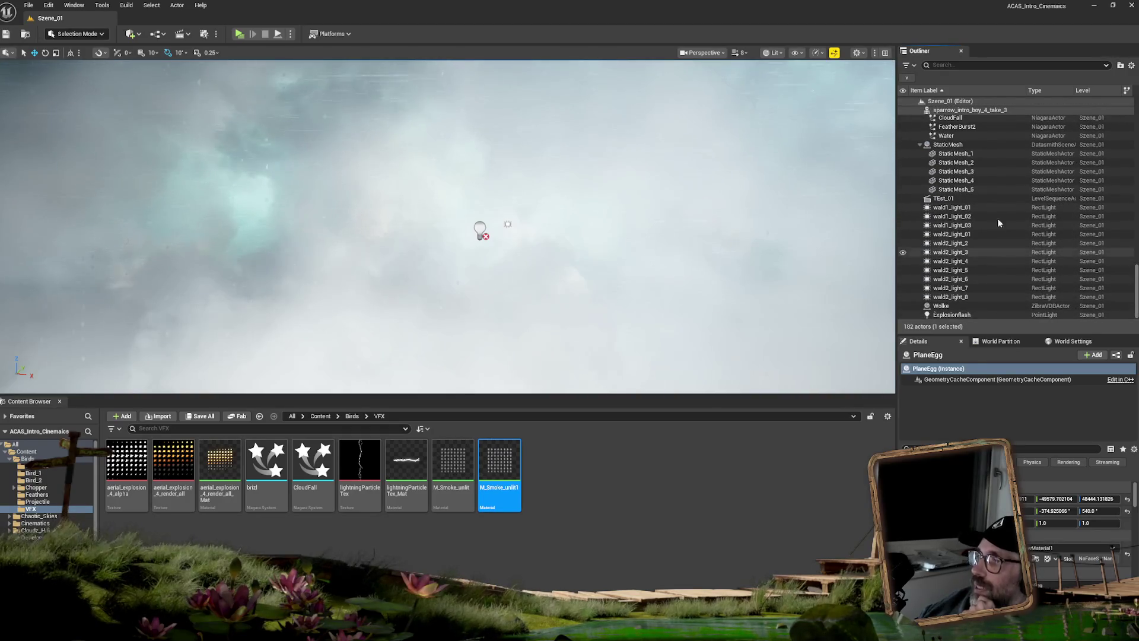
click(949, 198)
click(1041, 537)
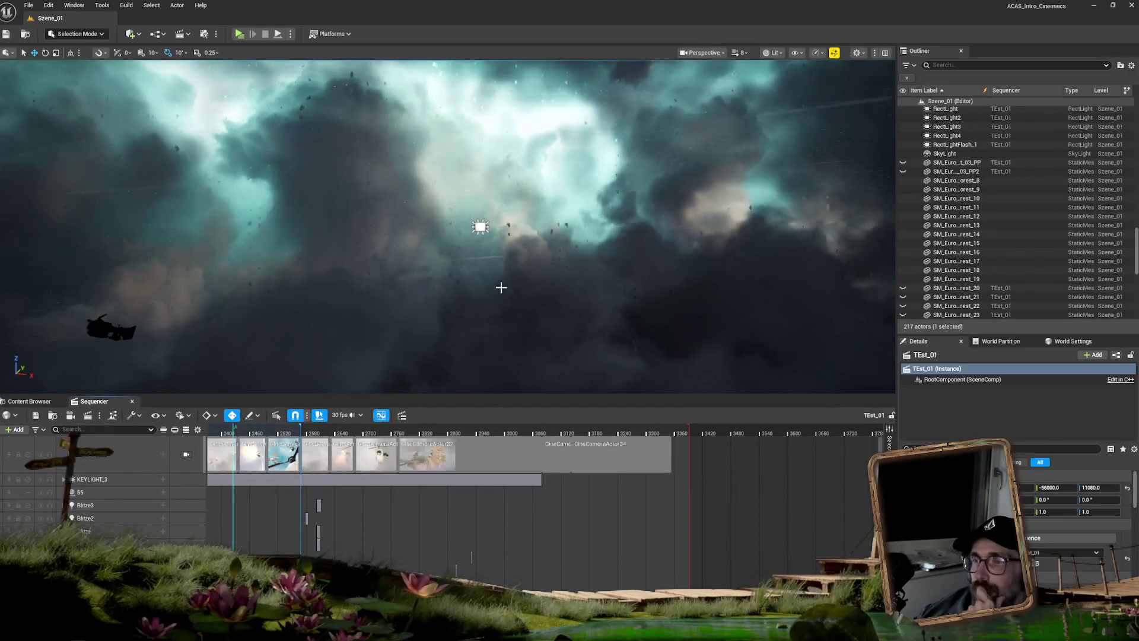
mouse_move(580, 433)
mouse_down()
mouse_move(596, 434)
mouse_move(568, 434)
mouse_move(576, 428)
mouse_up()
click(187, 454)
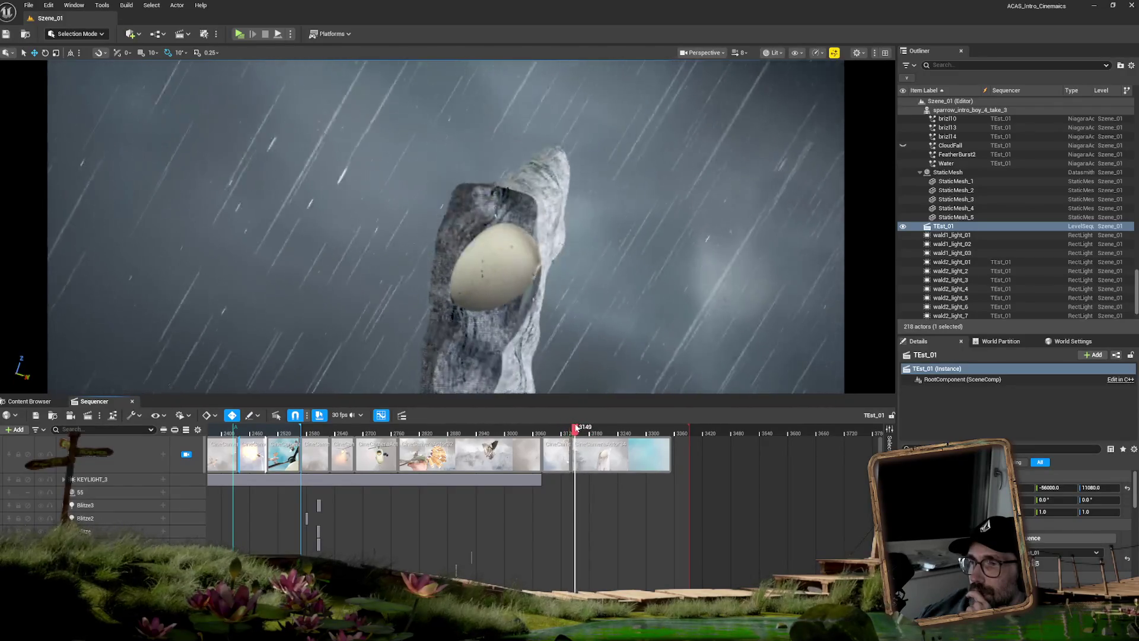
Select the egg and its PlaneEgg track and key its current transform.
click(493, 253)
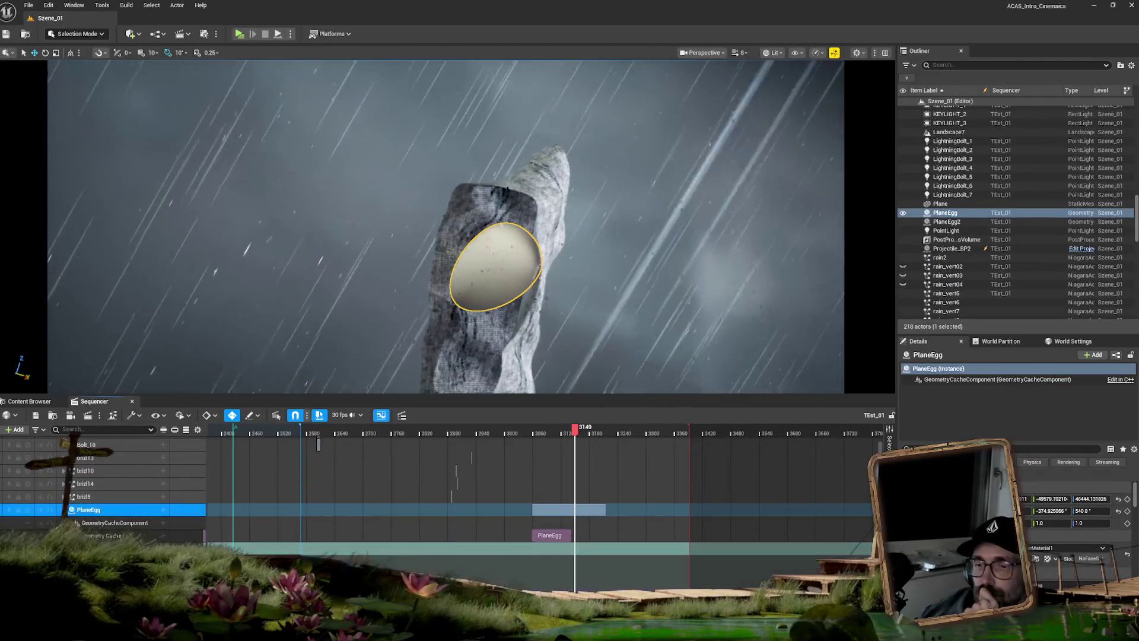
click(151, 531)
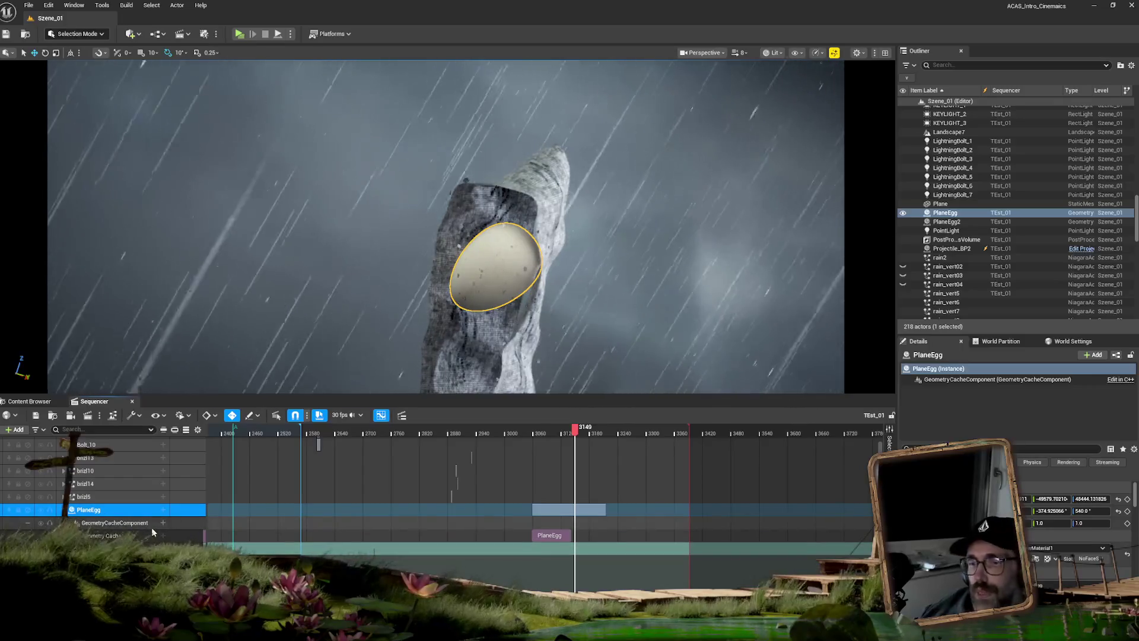
key(s)
Key PlaneEgg's Transform at frame 3141, then scrub ahead to frame 3153 to check the egg.
scroll(153, 533, down, 1)
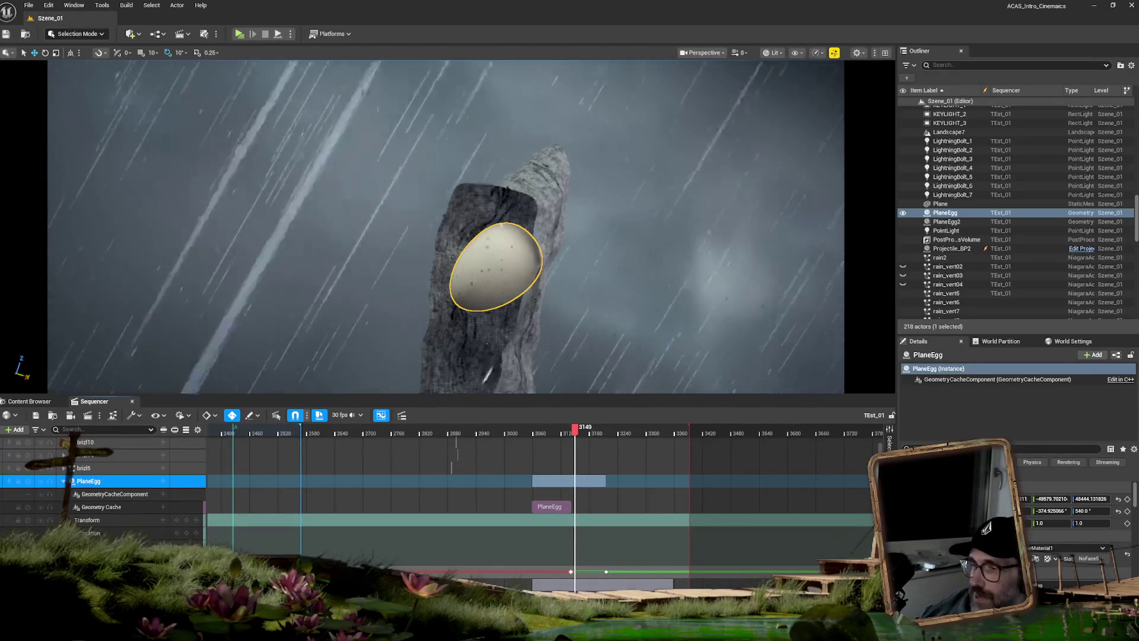
scroll(153, 532, up, 5)
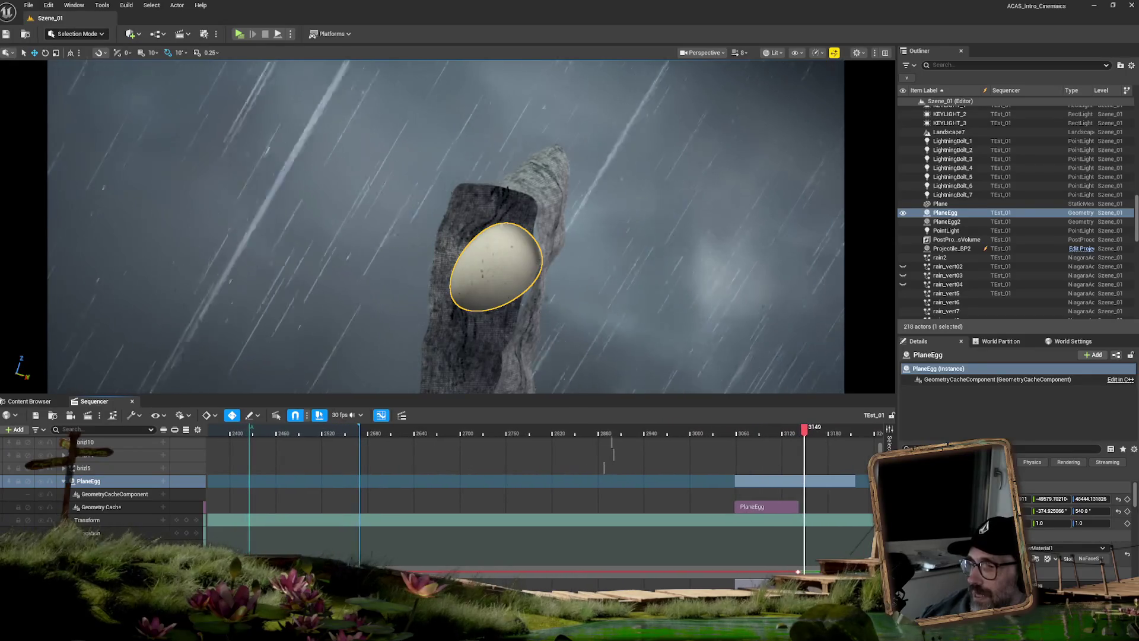
scroll(152, 533, right, 3)
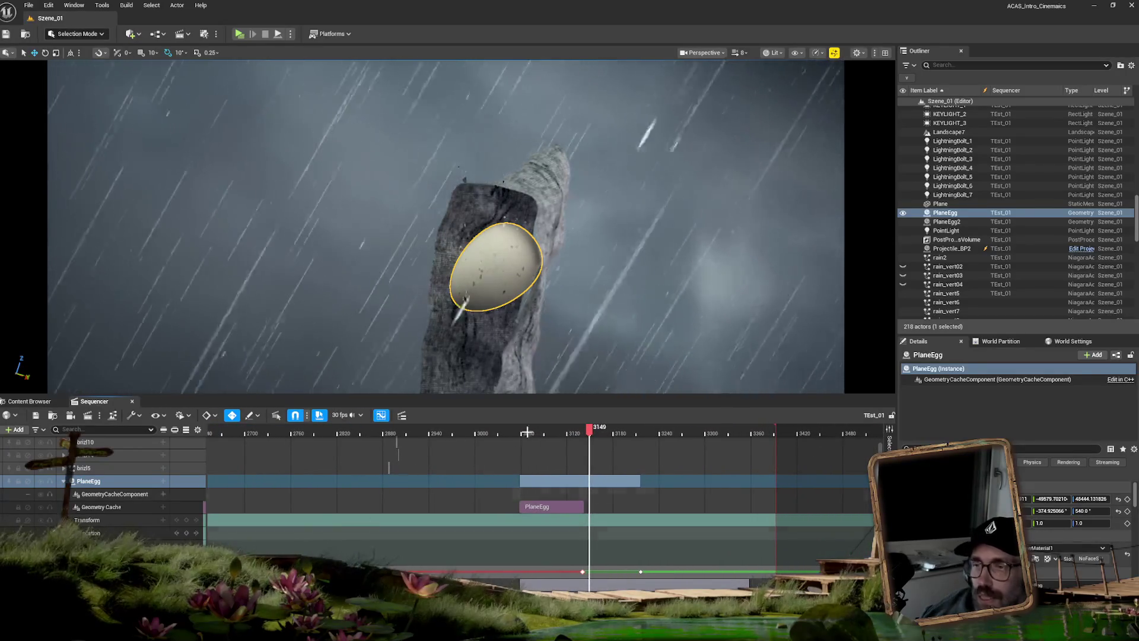
drag(590, 429, 585, 431)
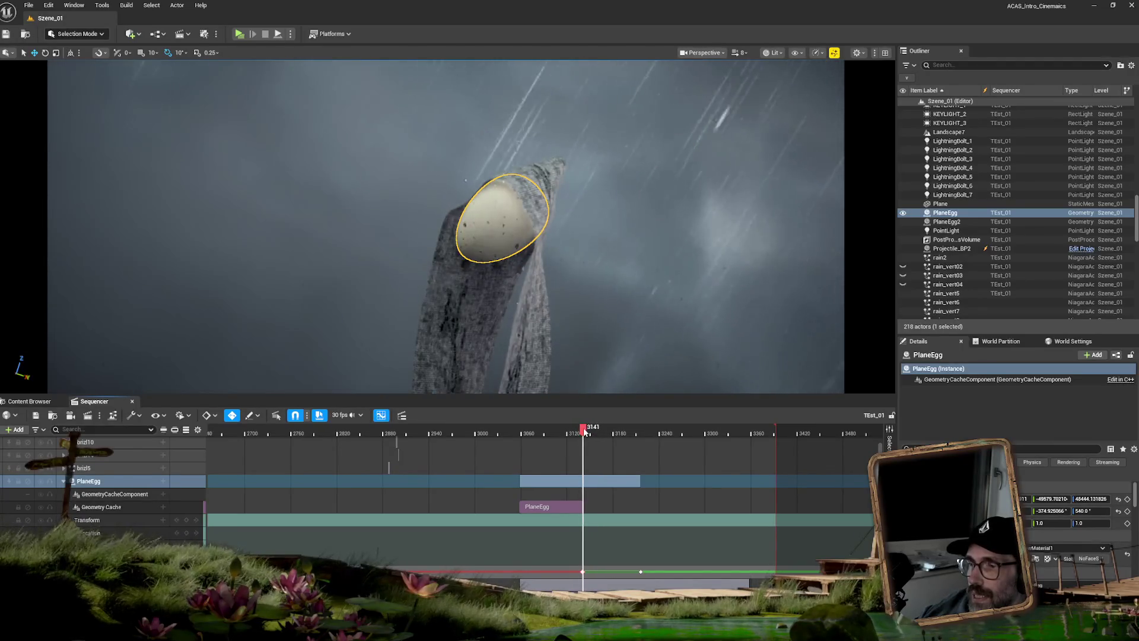
click(196, 519)
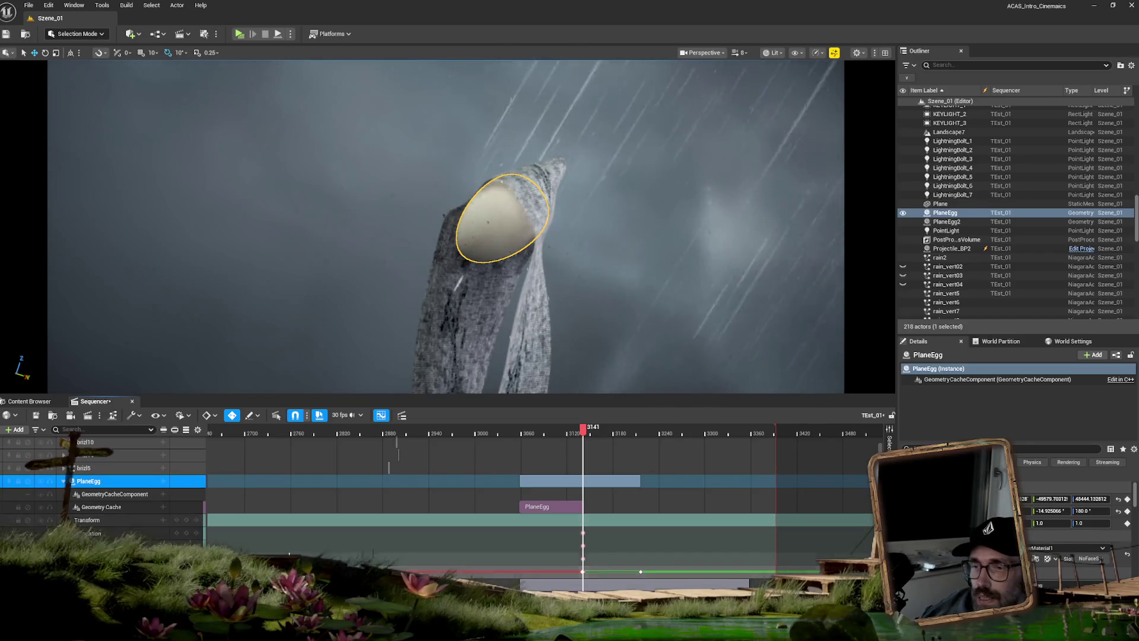
drag(584, 433, 595, 433)
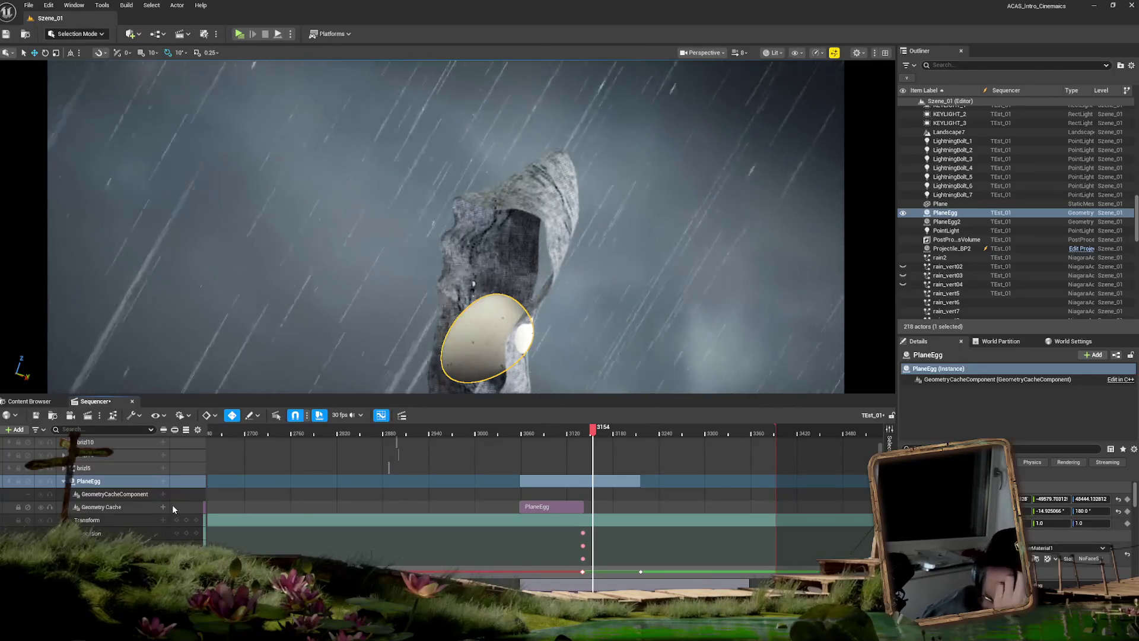
Shift the PlaneEgg's three transform keys later to frame 3167.
click(178, 525)
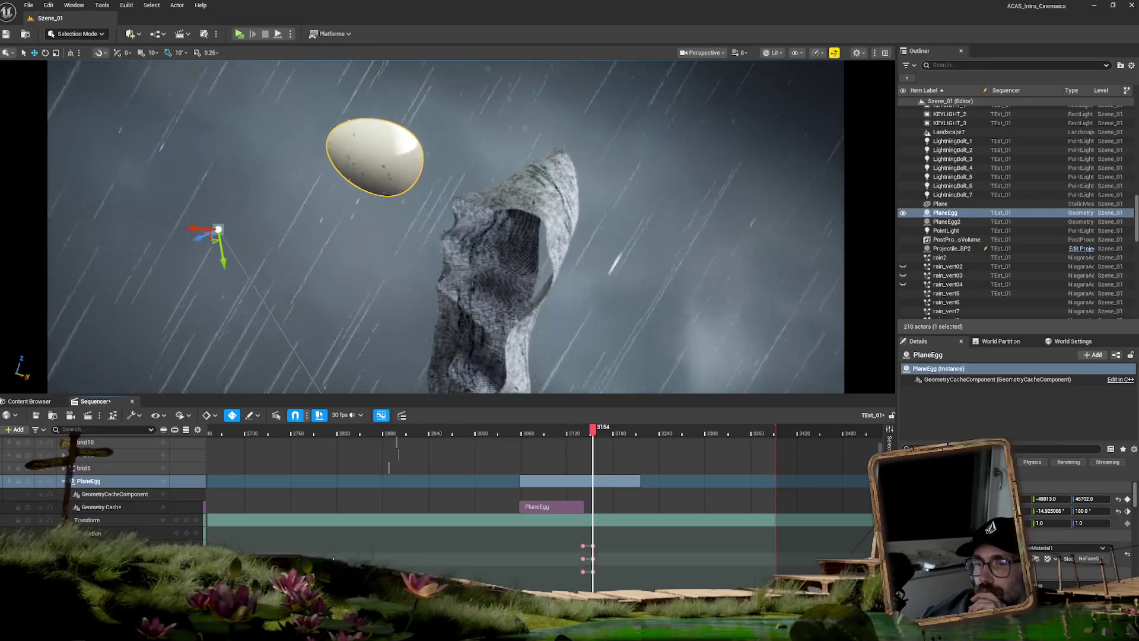
mouse_move(590, 432)
mouse_down()
mouse_move(599, 429)
mouse_move(584, 428)
mouse_up()
drag(605, 544, 589, 577)
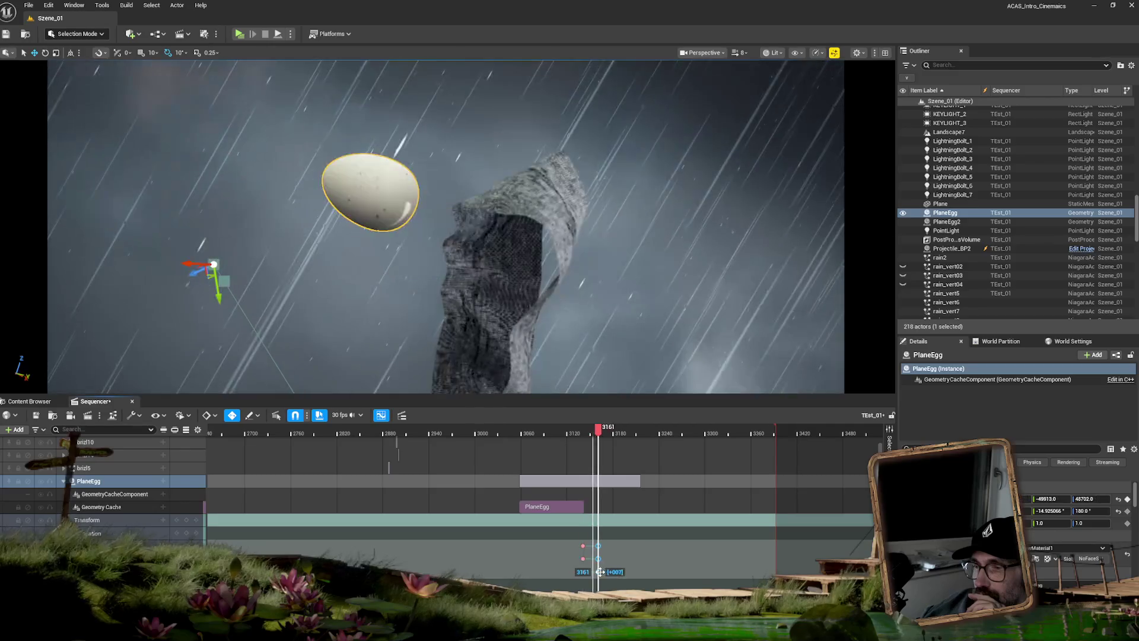
drag(602, 563, 602, 564)
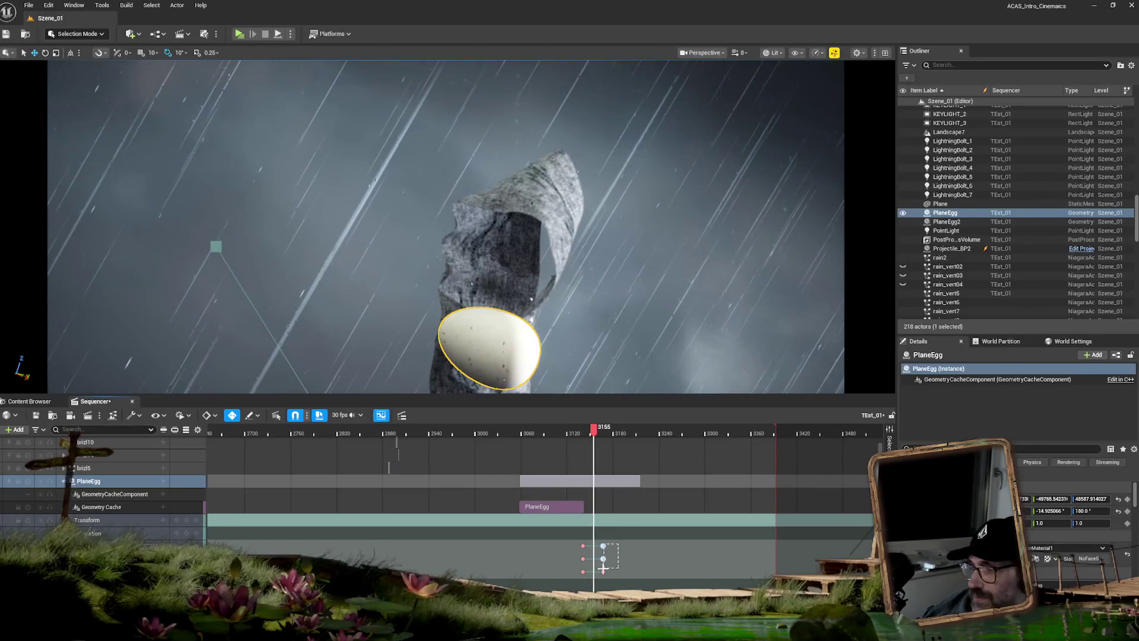
Delete the later PlaneEgg keyframes and lengthen its geometry cache section.
drag(603, 567, 609, 570)
key(Delete)
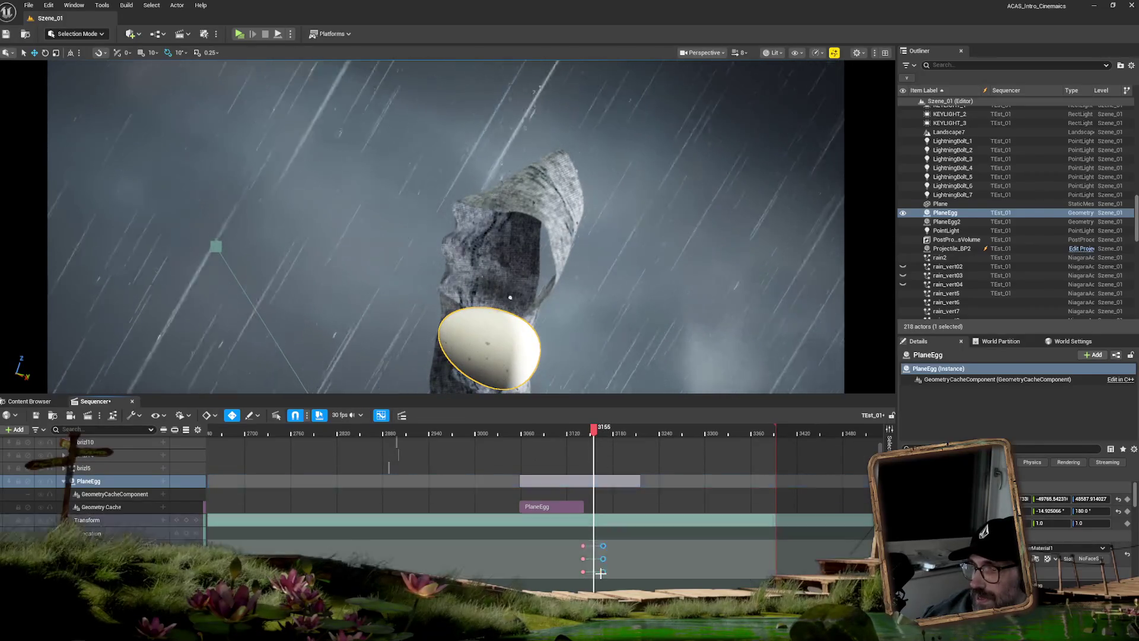
drag(584, 506, 636, 509)
click(585, 431)
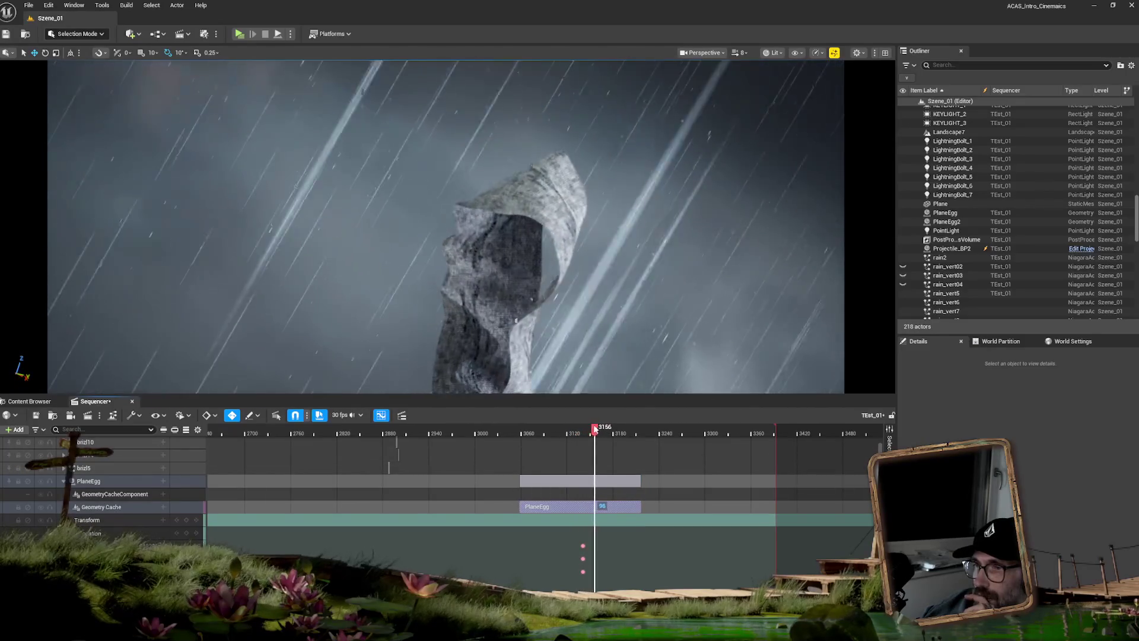
Scrub the playhead through the egg's fall past the rock, around frames 3166–3205.
drag(595, 429, 585, 430)
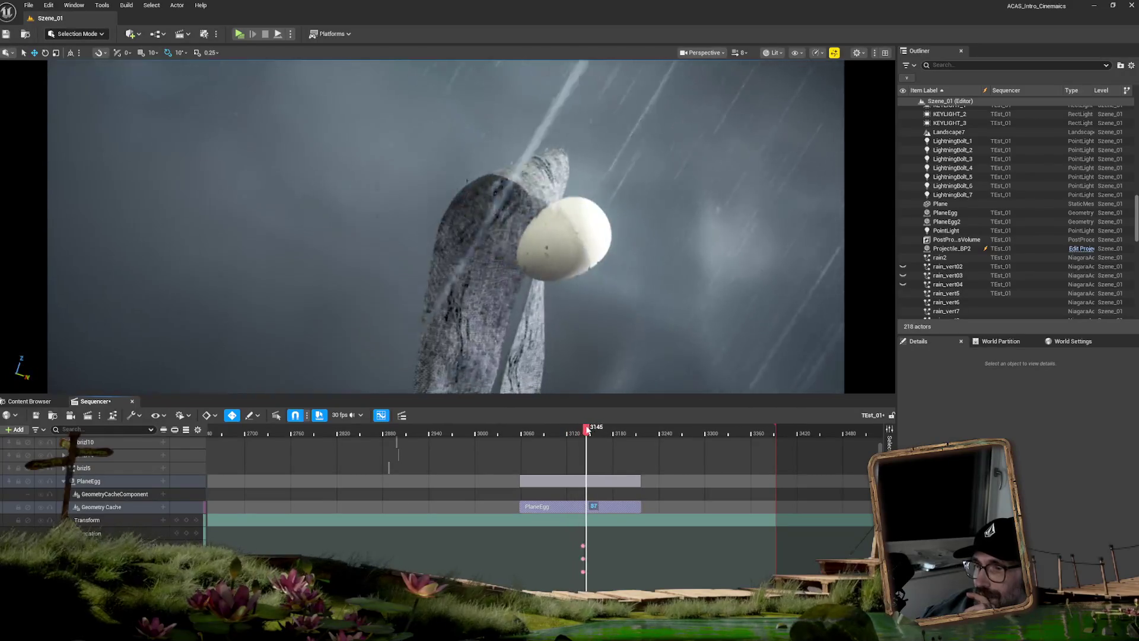
scroll(451, 510, down, 3)
mouse_move(610, 517)
mouse_down()
mouse_move(594, 533)
mouse_move(582, 526)
mouse_up()
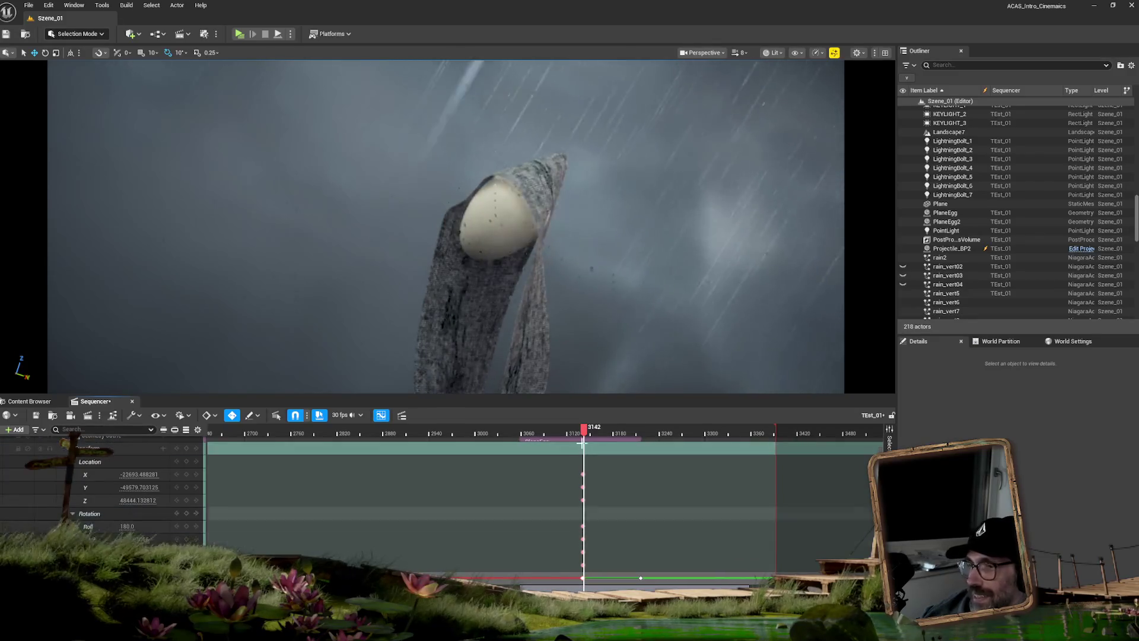
drag(585, 432, 642, 436)
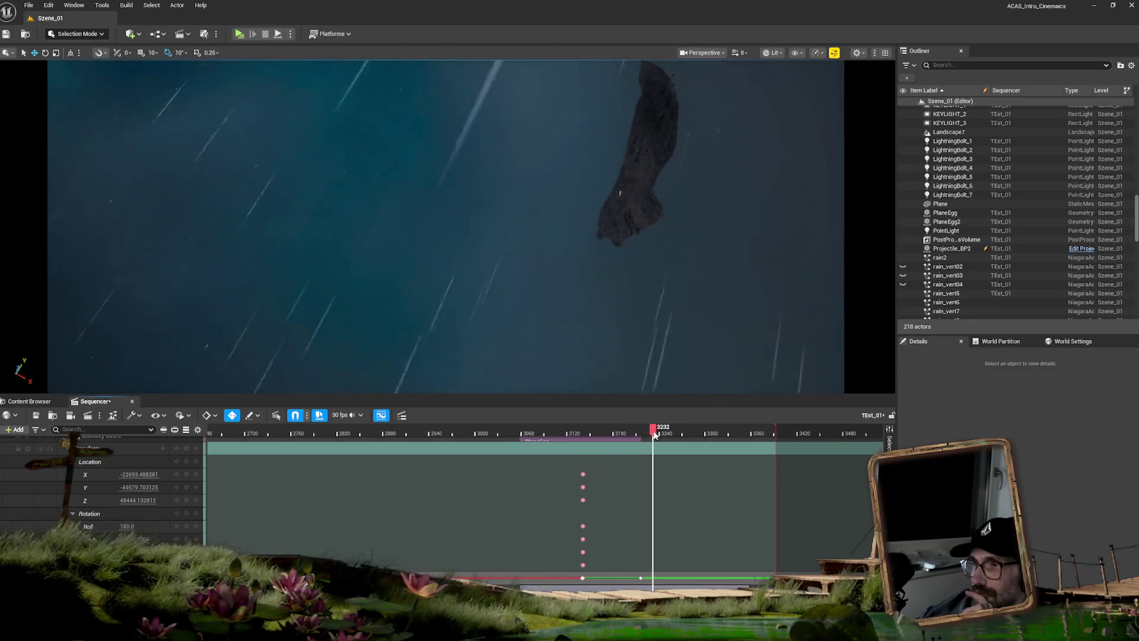
mouse_move(656, 435)
mouse_down()
mouse_move(631, 435)
mouse_move(644, 439)
mouse_up()
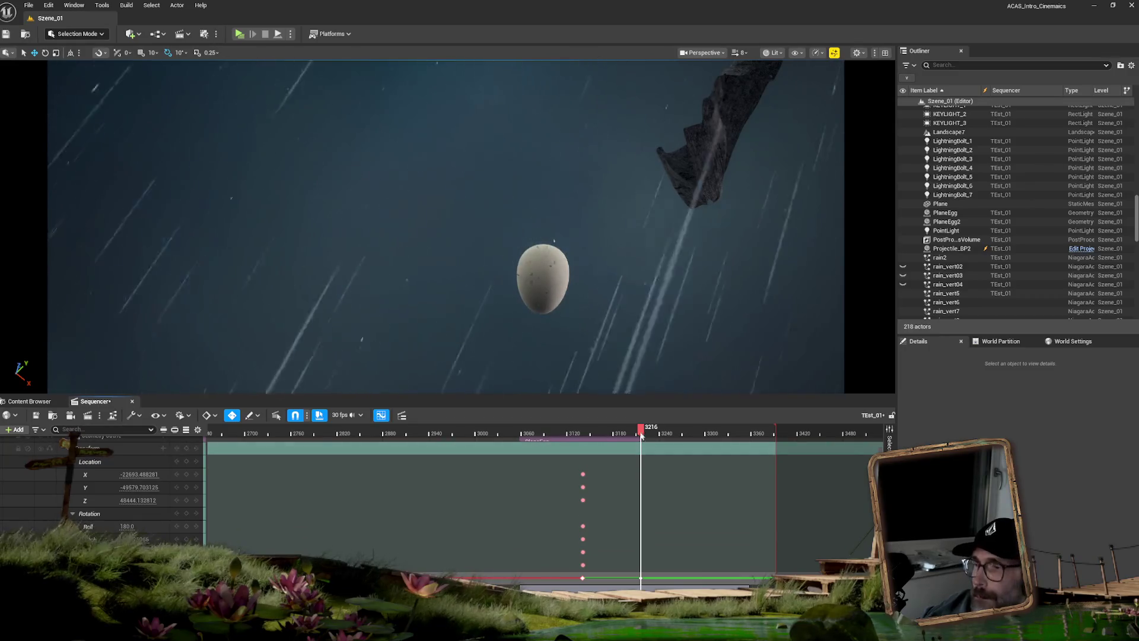
Scroll the track list down and select the CineCameraActor34 track.
scroll(833, 473, down, 4)
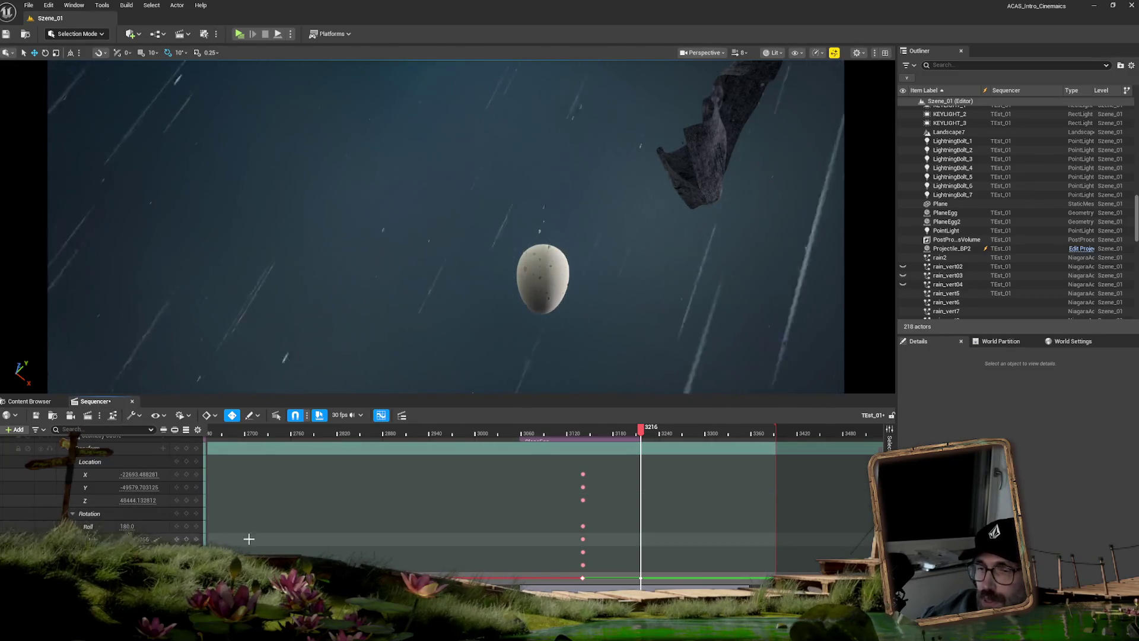
scroll(208, 536, down, 5)
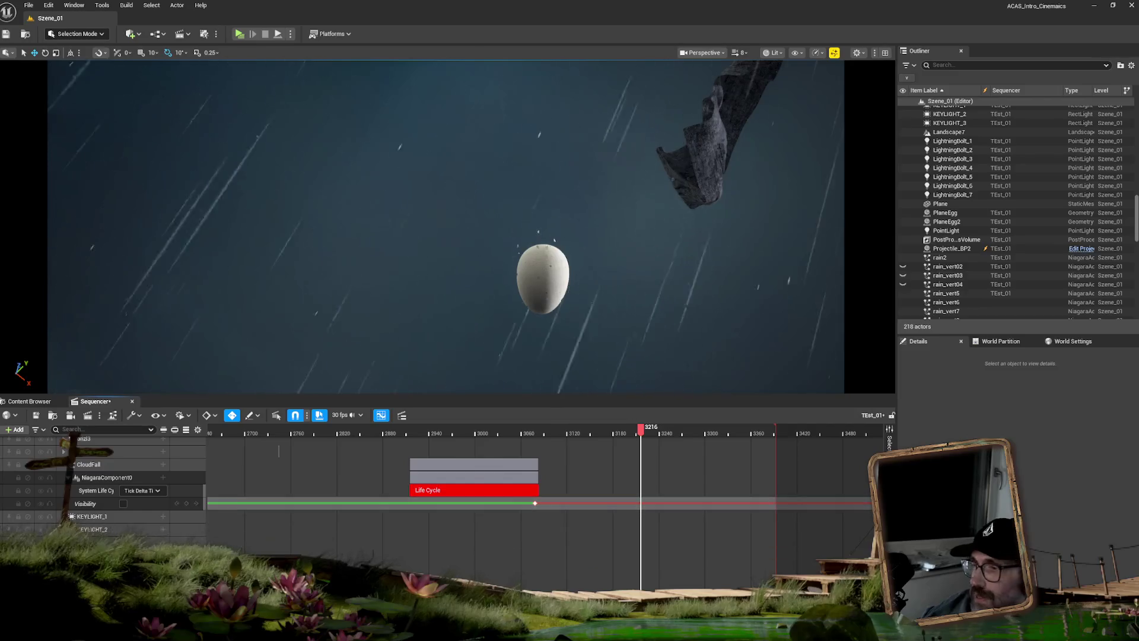
scroll(279, 451, down, 5)
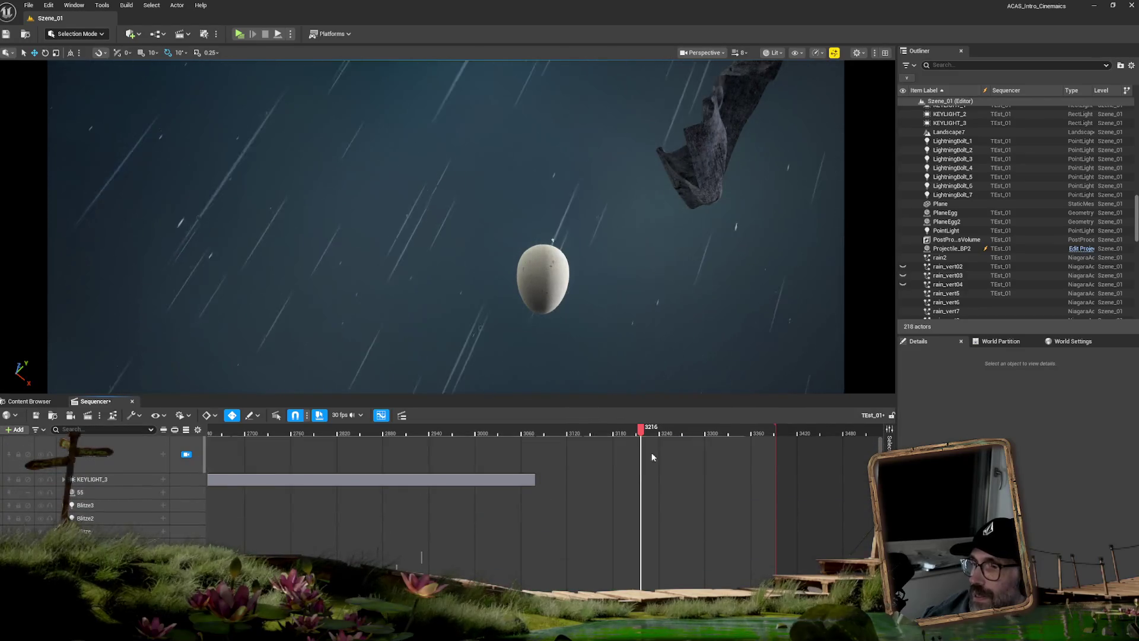
scroll(442, 492, down, 5)
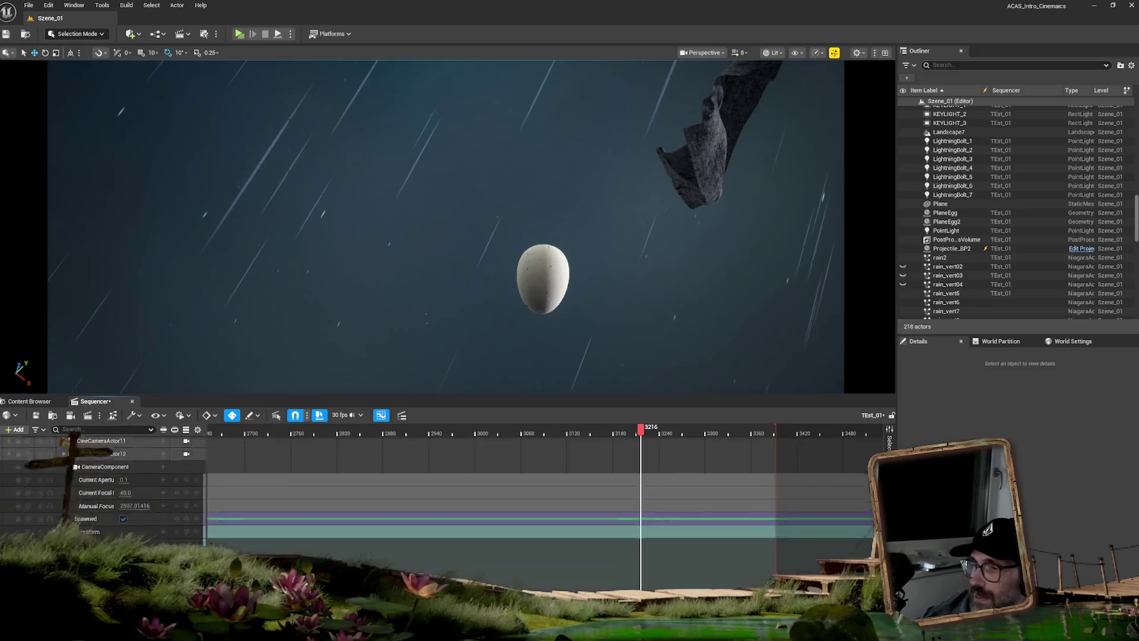
scroll(751, 517, down, 10)
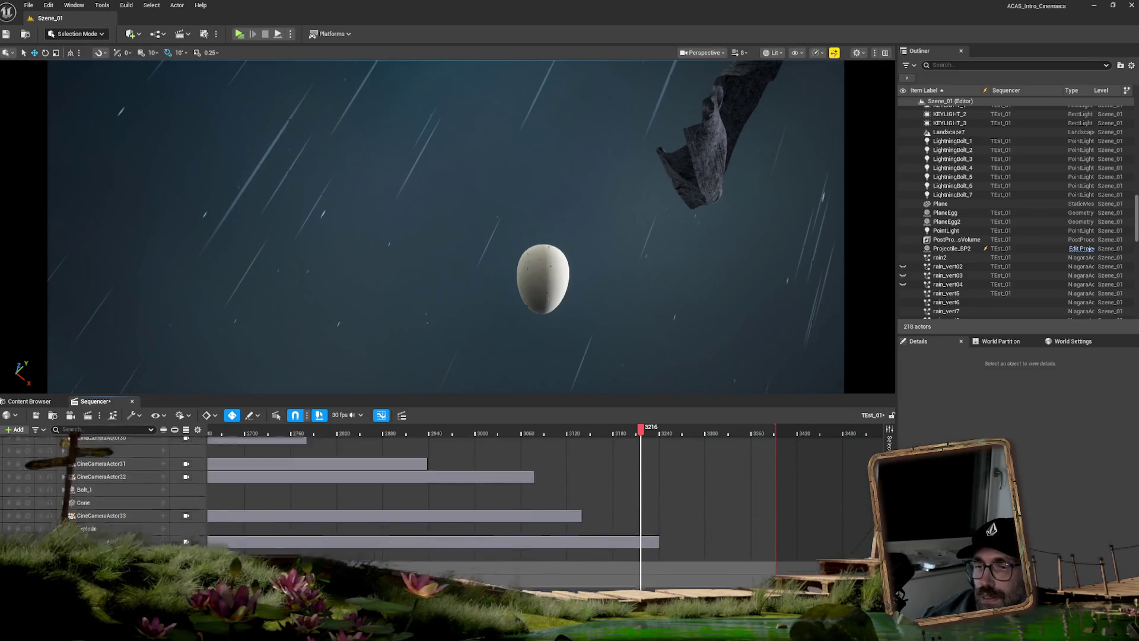
click(176, 505)
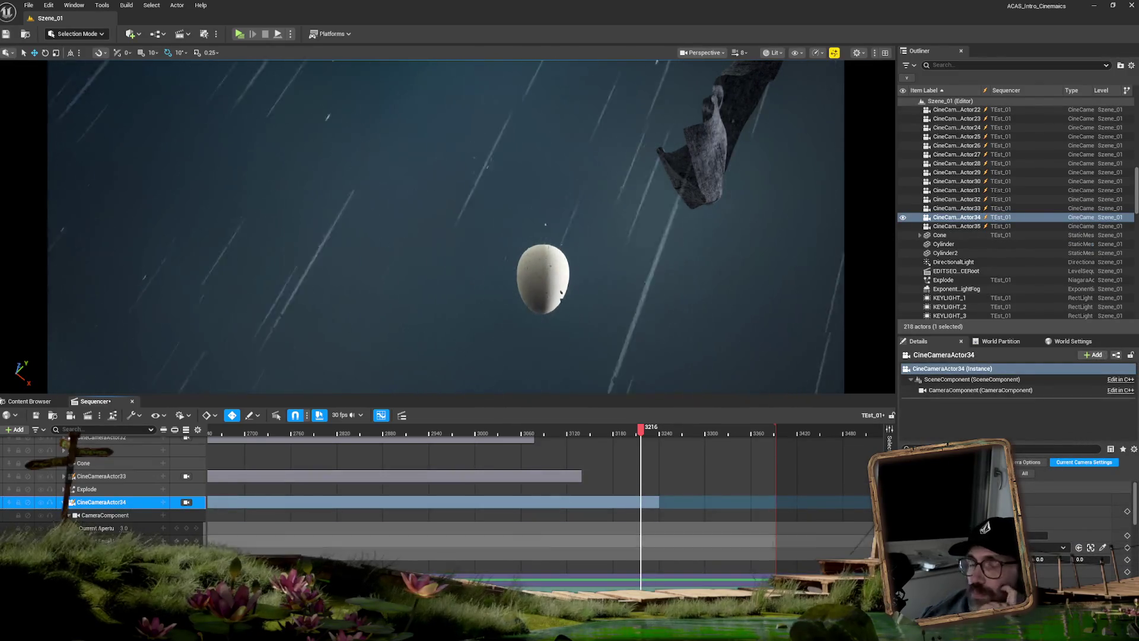
Scroll to CineCameraActor34's CameraComponent and Transform rows and step forward to frame 3217.
scroll(99, 521, down, 3)
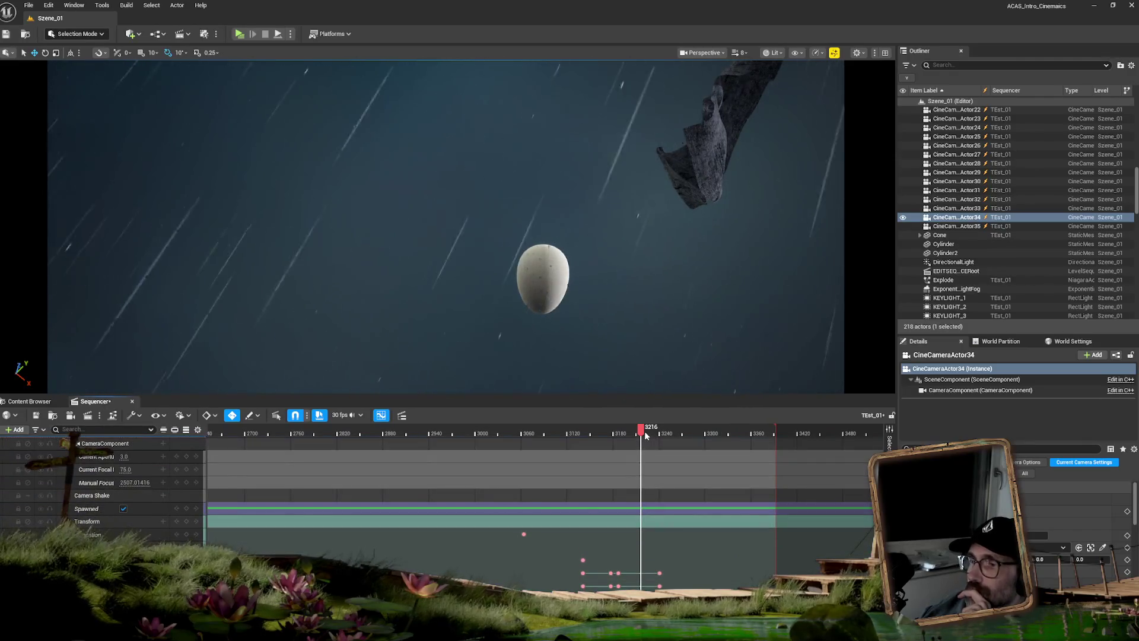
drag(641, 433, 643, 435)
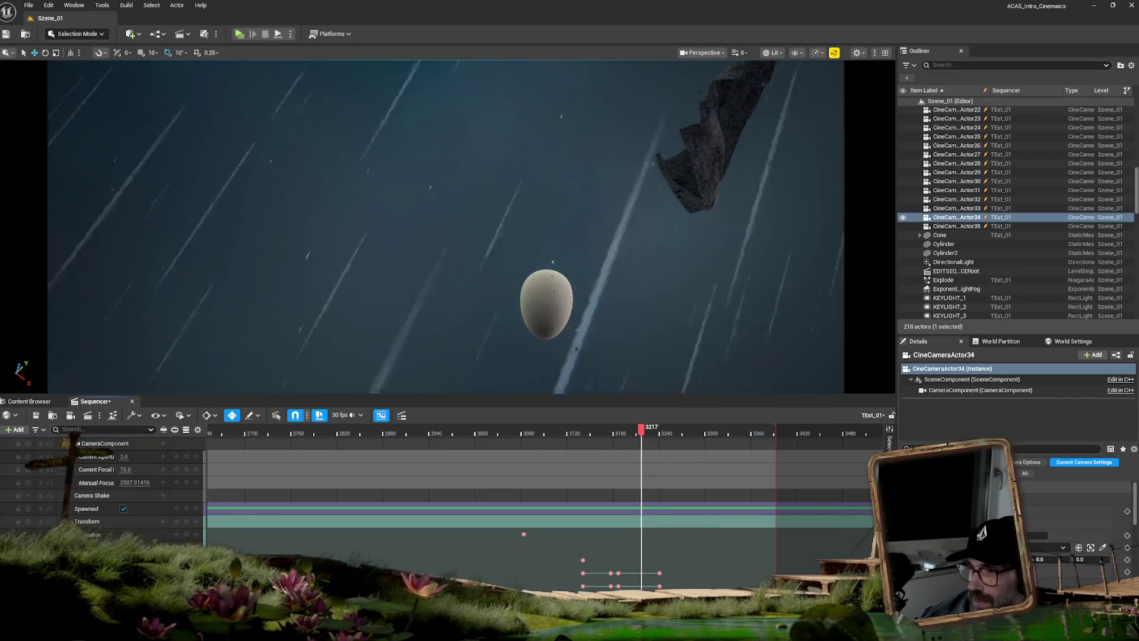
scroll(439, 505, down, 3)
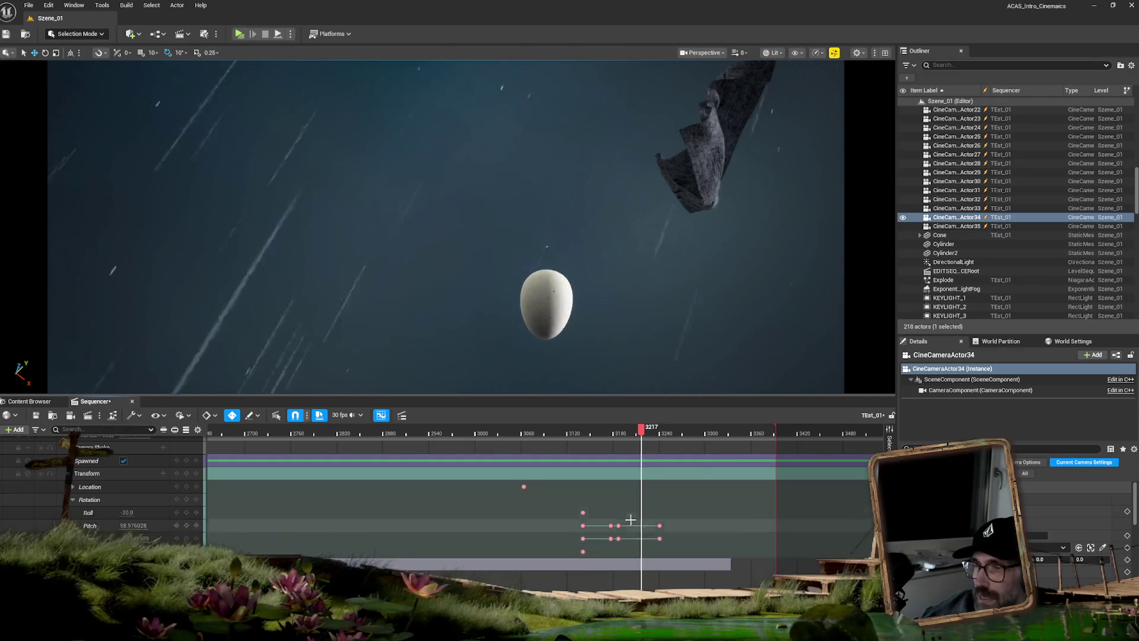
scroll(686, 549, up, 4)
scroll(534, 487, down, 10)
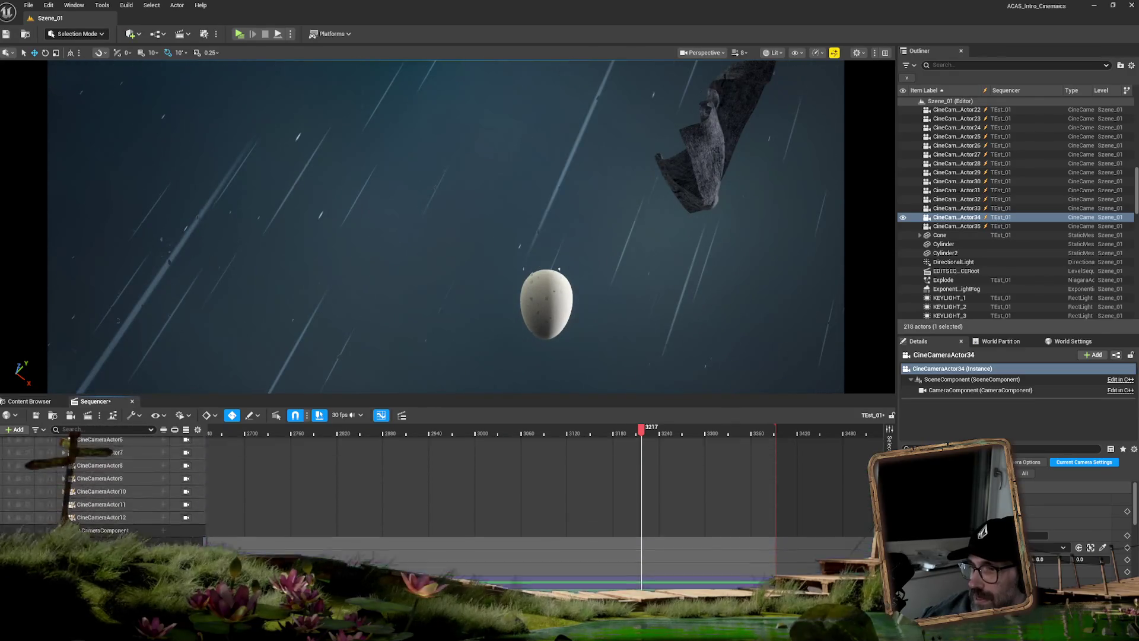
Drag the PlaneEgg geometry cache section's end out to about frame 3313, then preview.
scroll(442, 501, up, 5)
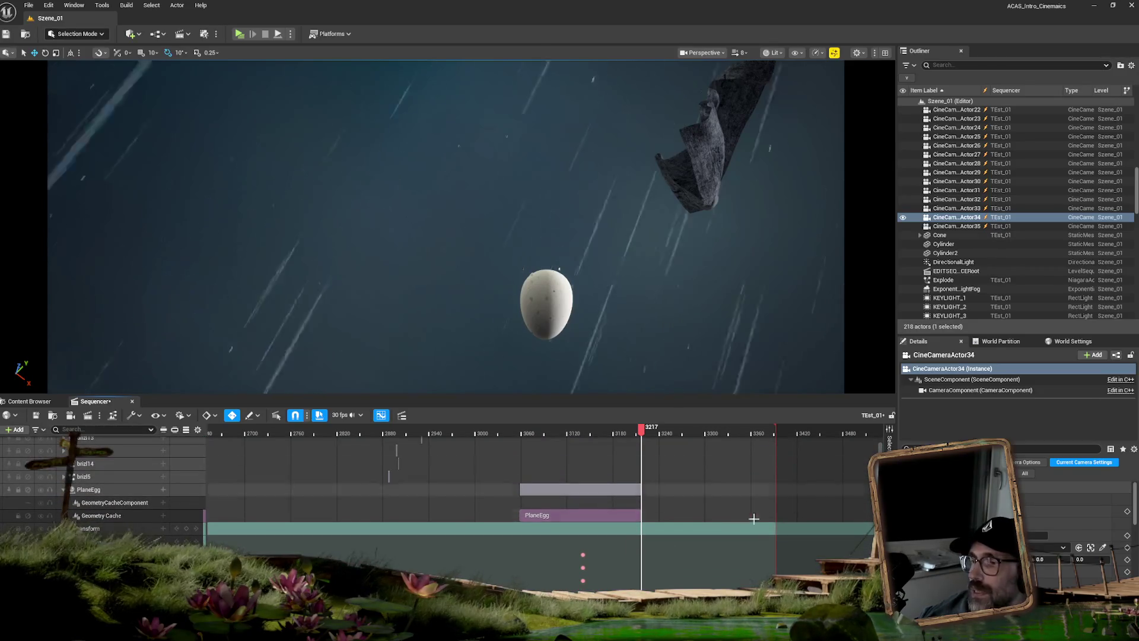
drag(639, 514, 765, 515)
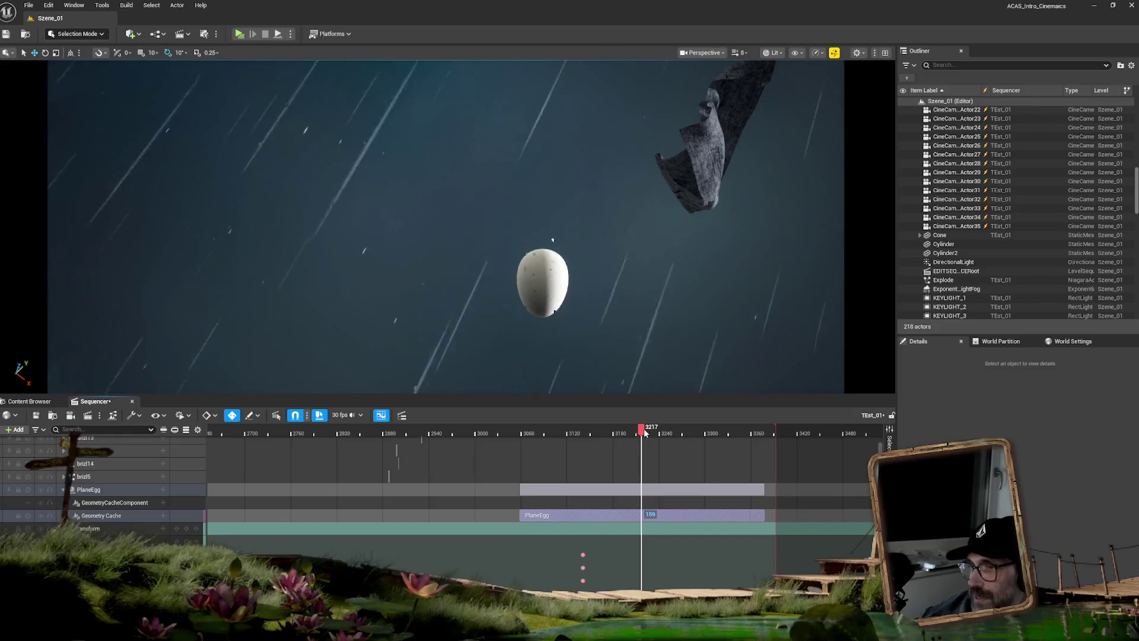
drag(644, 428, 642, 430)
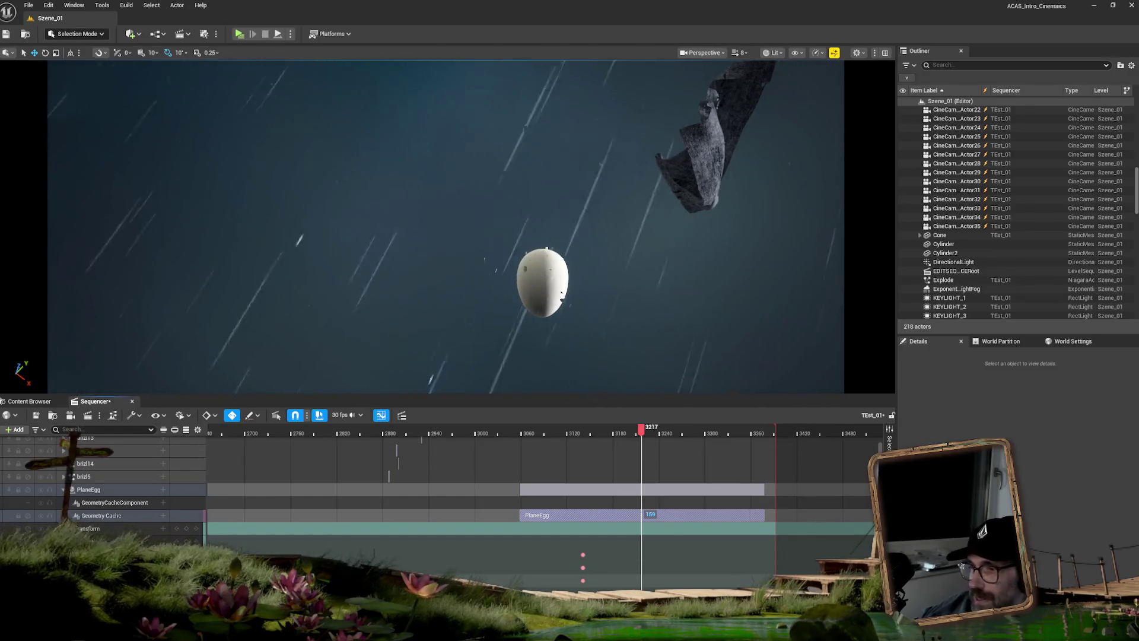
click(646, 429)
drag(647, 433, 648, 430)
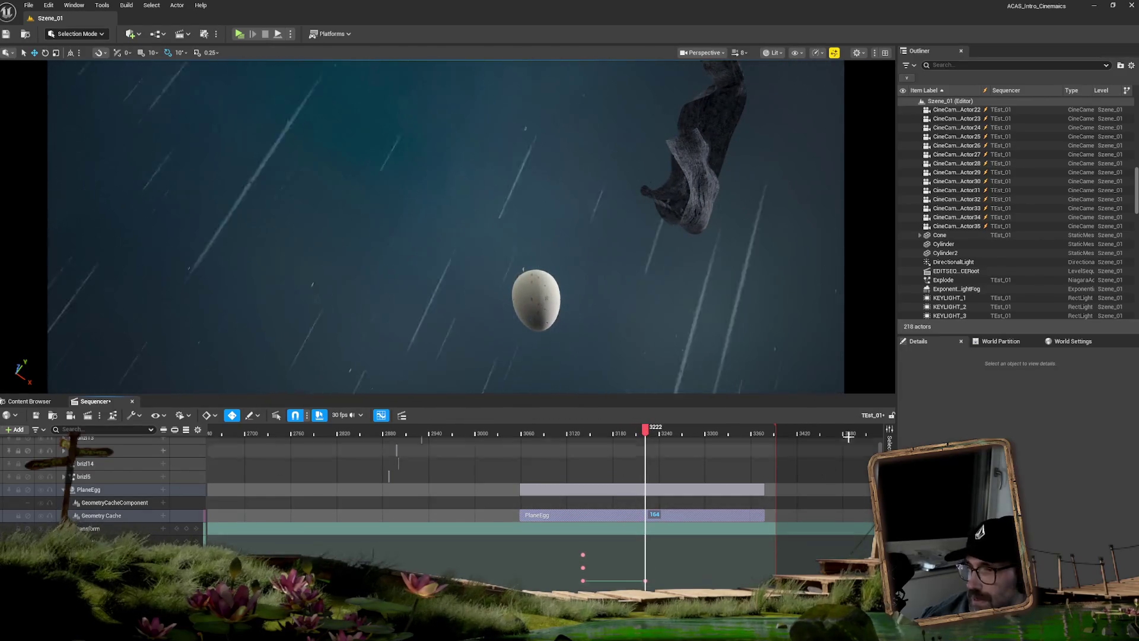
drag(646, 434, 698, 434)
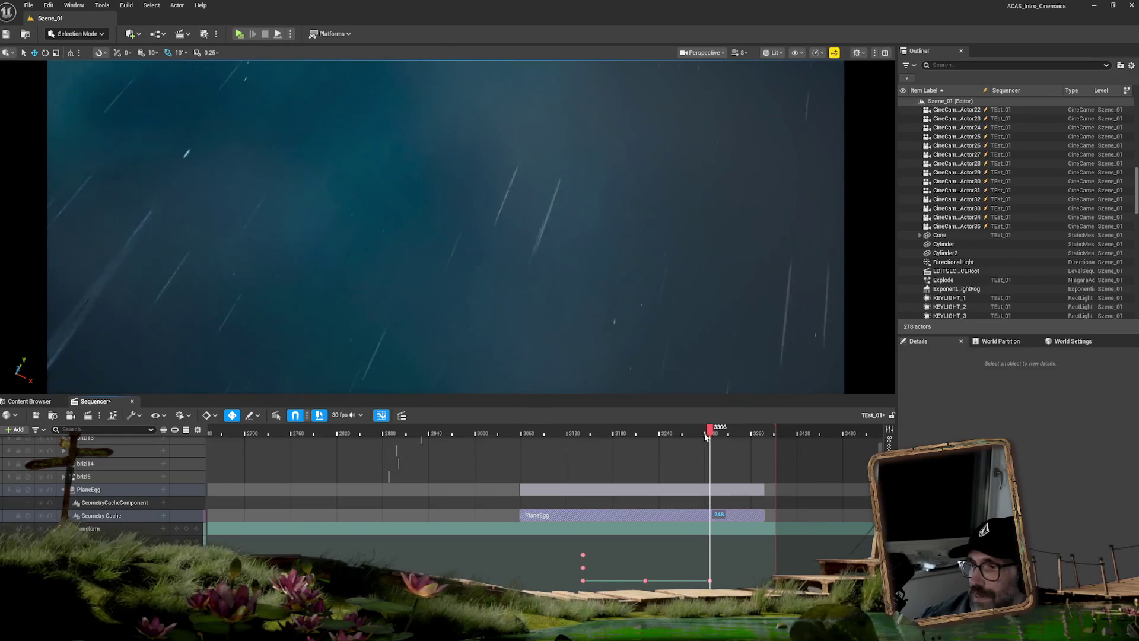
drag(677, 440, 646, 442)
click(267, 580)
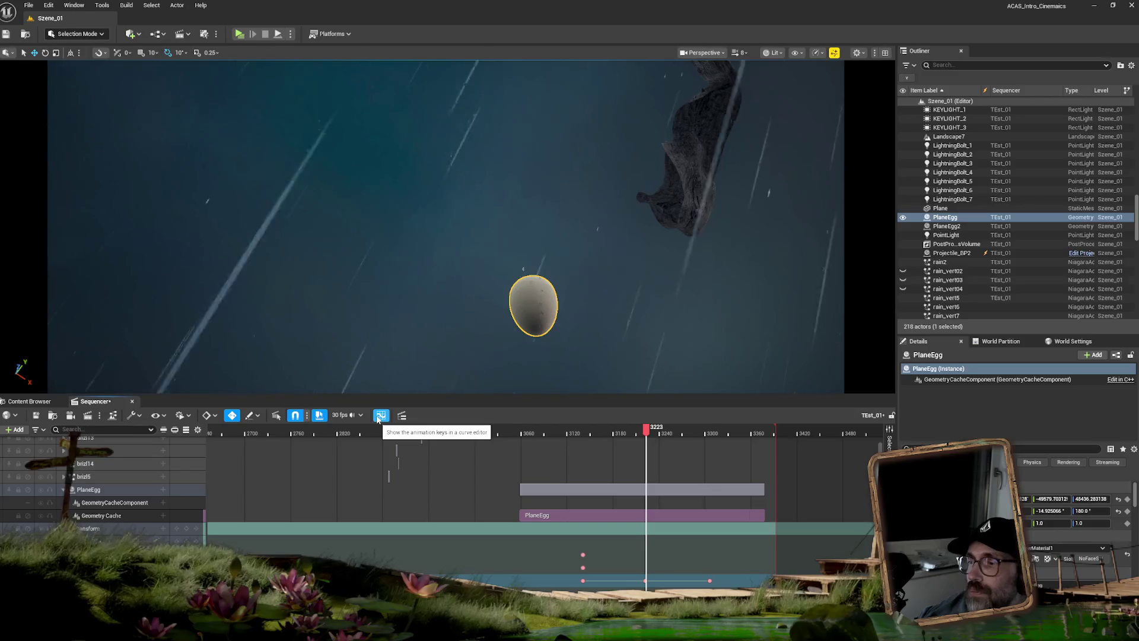
In the Curves editor, select the PlaneEgg key at frame 3223 and break its tangents.
click(583, 555)
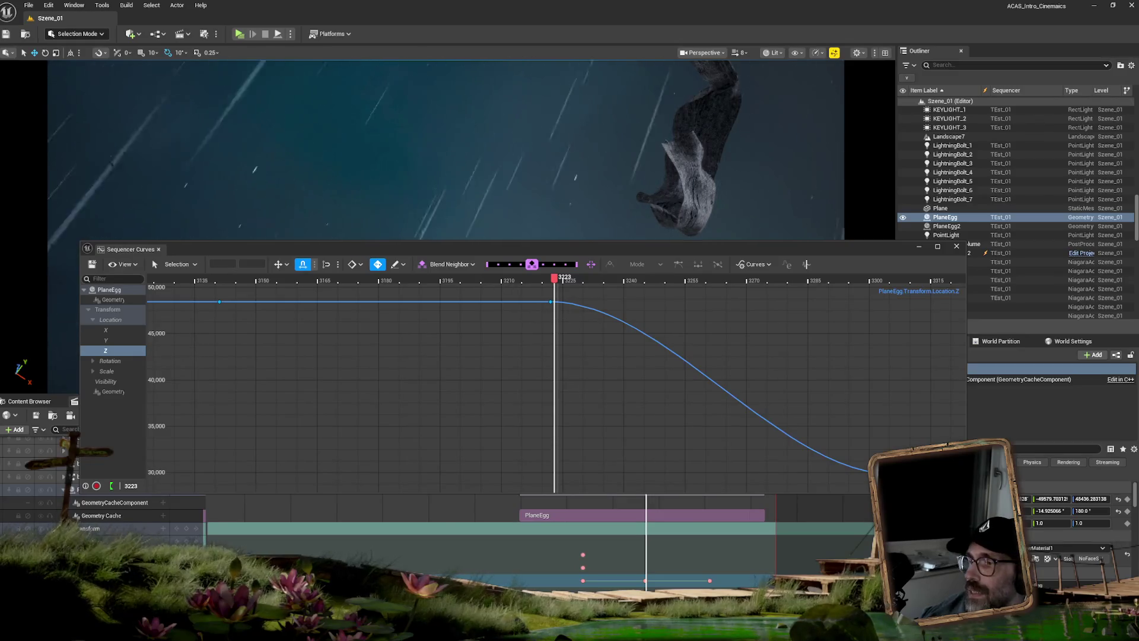
drag(540, 302, 540, 301)
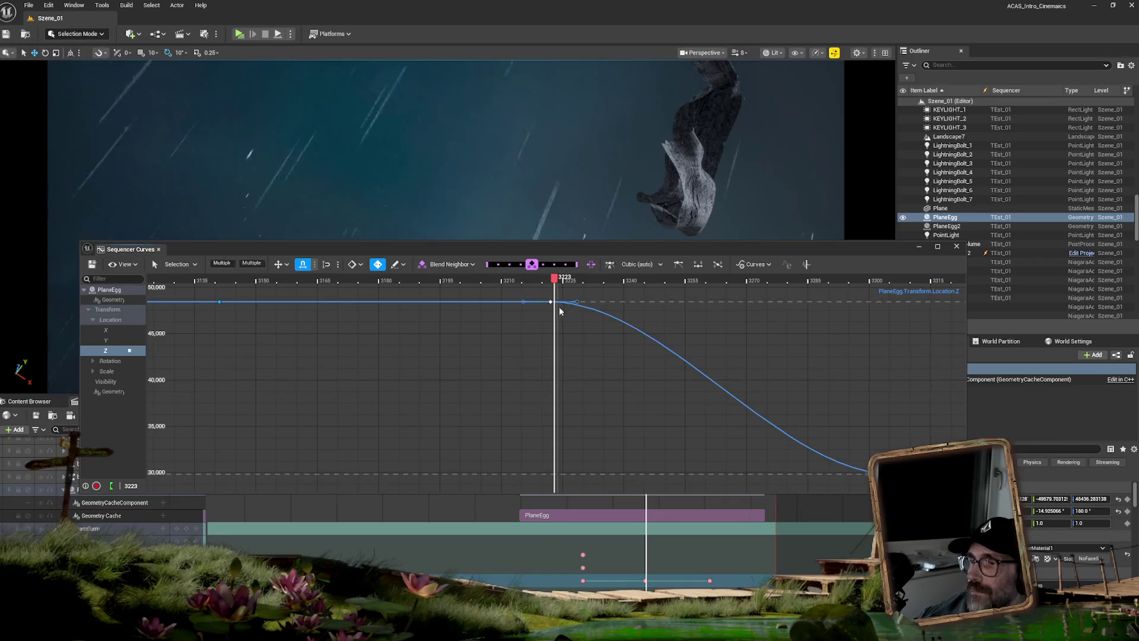
right_click(550, 304)
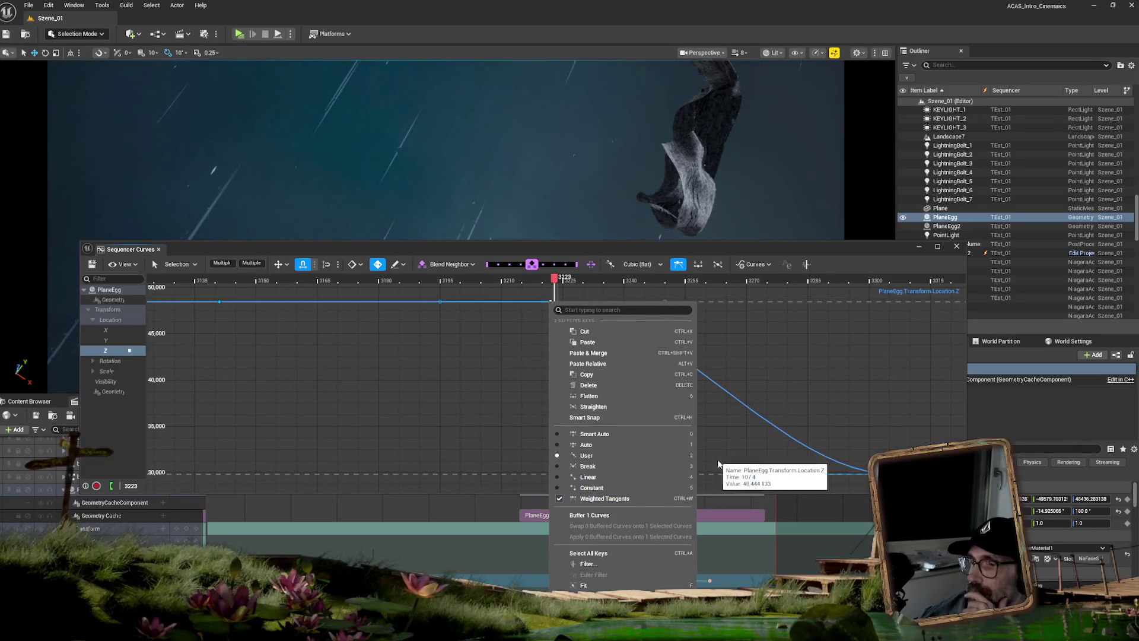
click(577, 466)
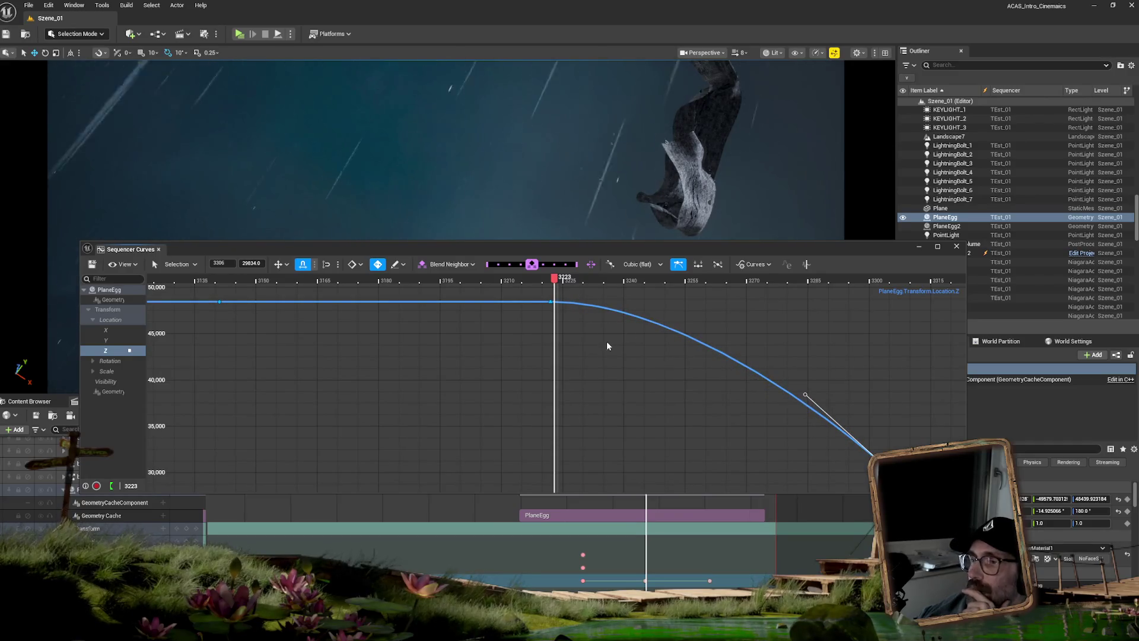
Lengthen the key's outgoing tangent, close Curves, and preview the fall to frame 3233.
click(670, 301)
drag(674, 303, 712, 304)
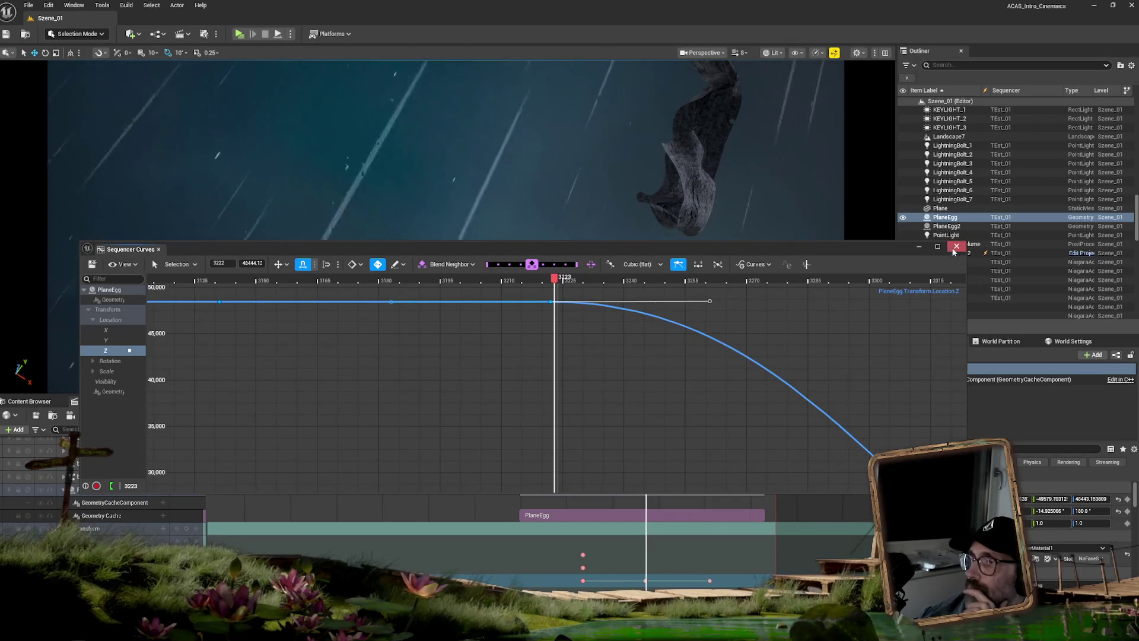
click(957, 246)
click(633, 435)
drag(632, 435, 727, 438)
Move the PlaneEgg key from frame 3306 to frame 3338 and scrub to check.
drag(711, 580, 734, 581)
drag(736, 432, 646, 443)
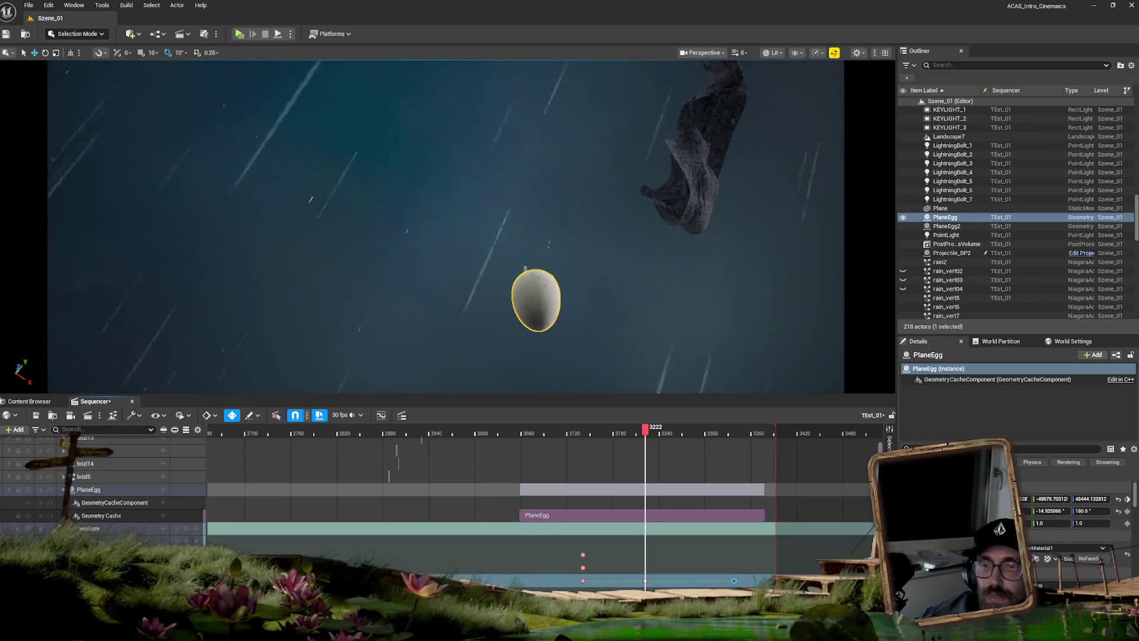
scroll(594, 510, down, 5)
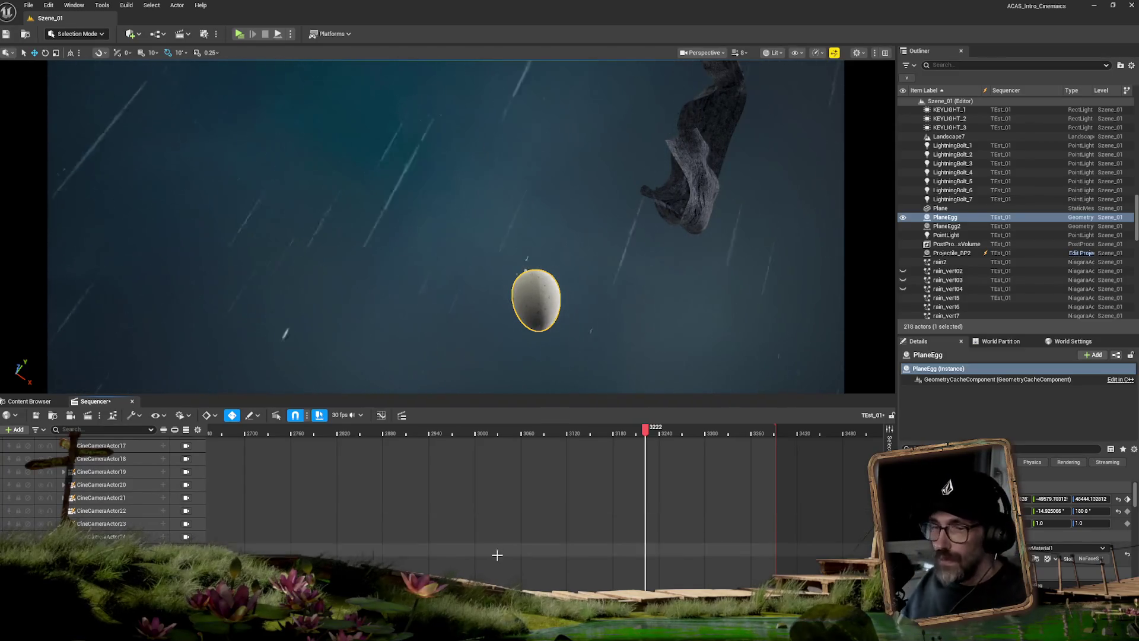
Select the CineCameraActor34 camera track and drag its section's right edge further out.
scroll(147, 537, down, 3)
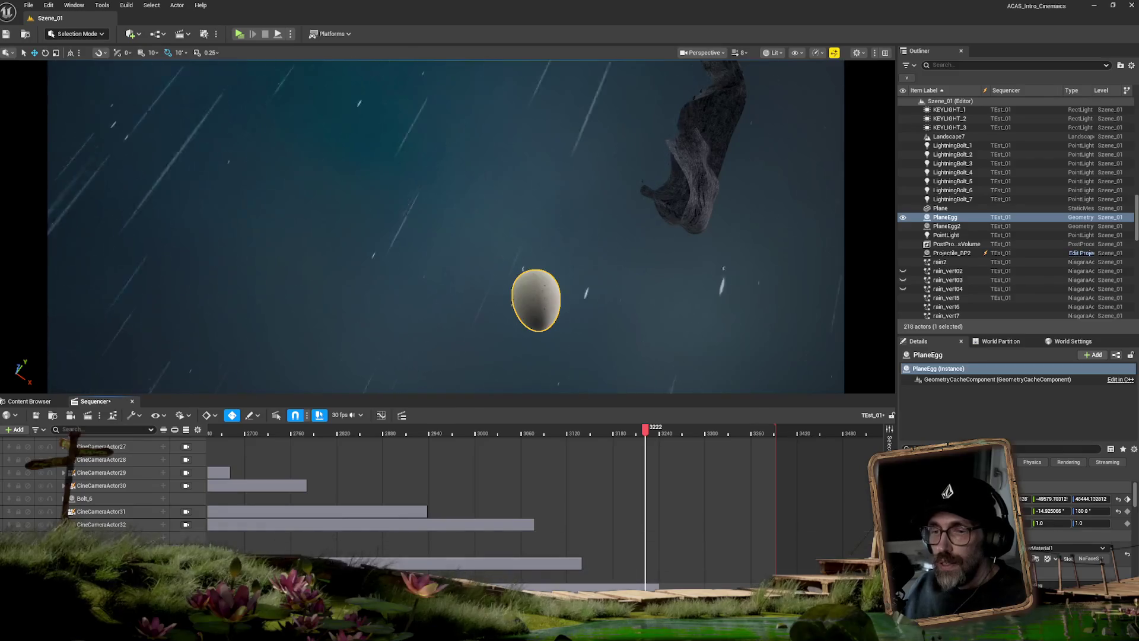
click(381, 415)
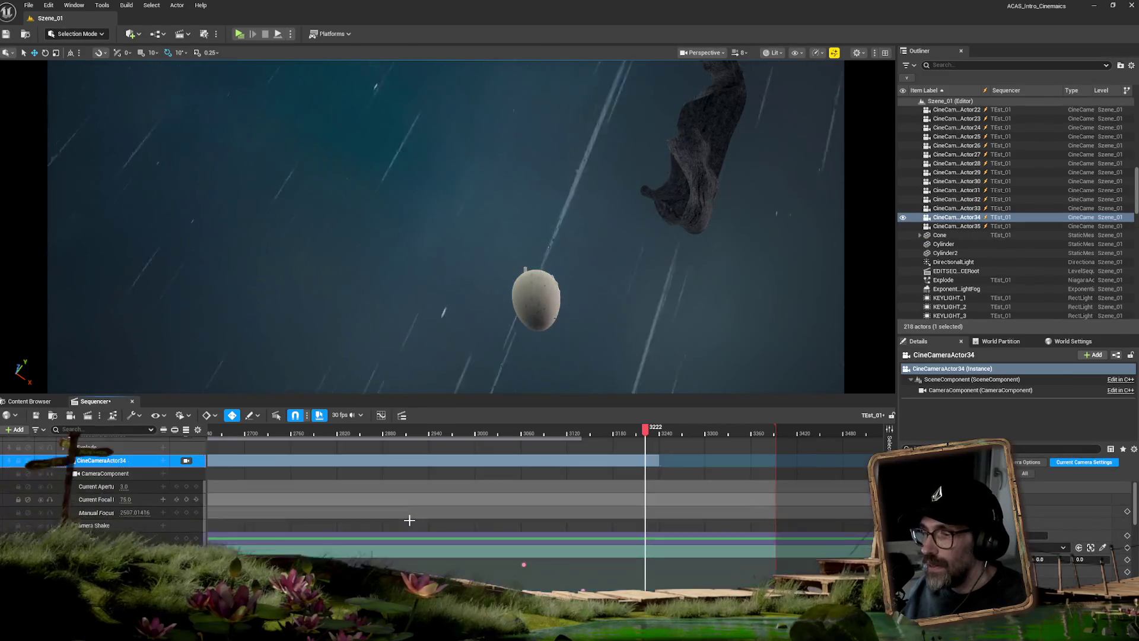
scroll(409, 520, down, 2)
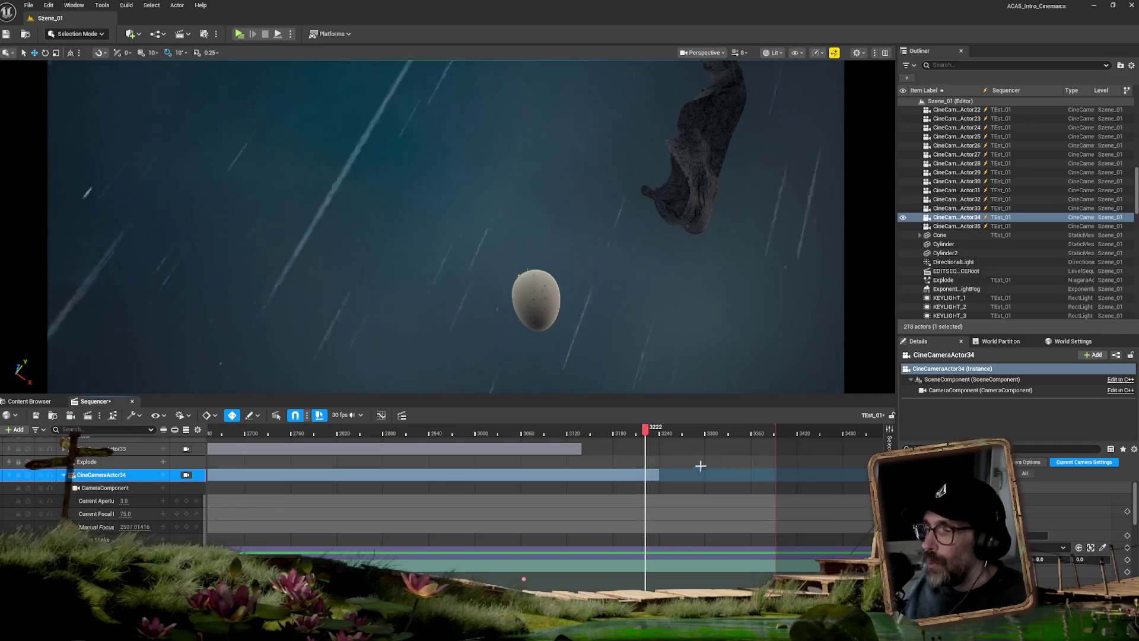
drag(660, 476, 678, 475)
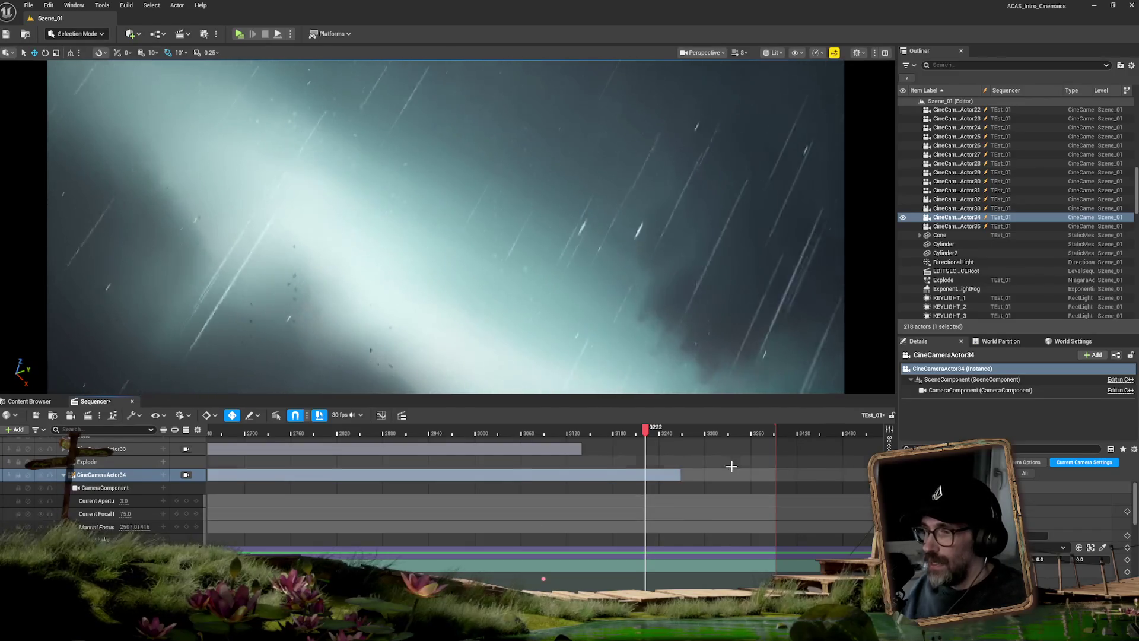
Scrub the playhead between frames 3087 and 3171 to review the extended shot.
click(48, 6)
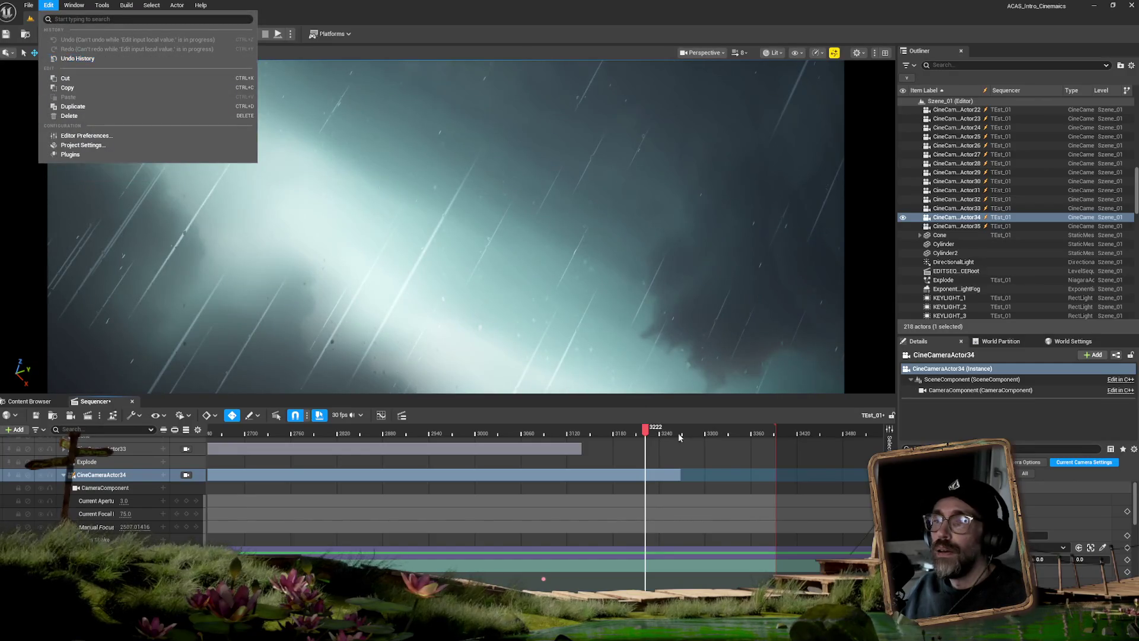
click(741, 490)
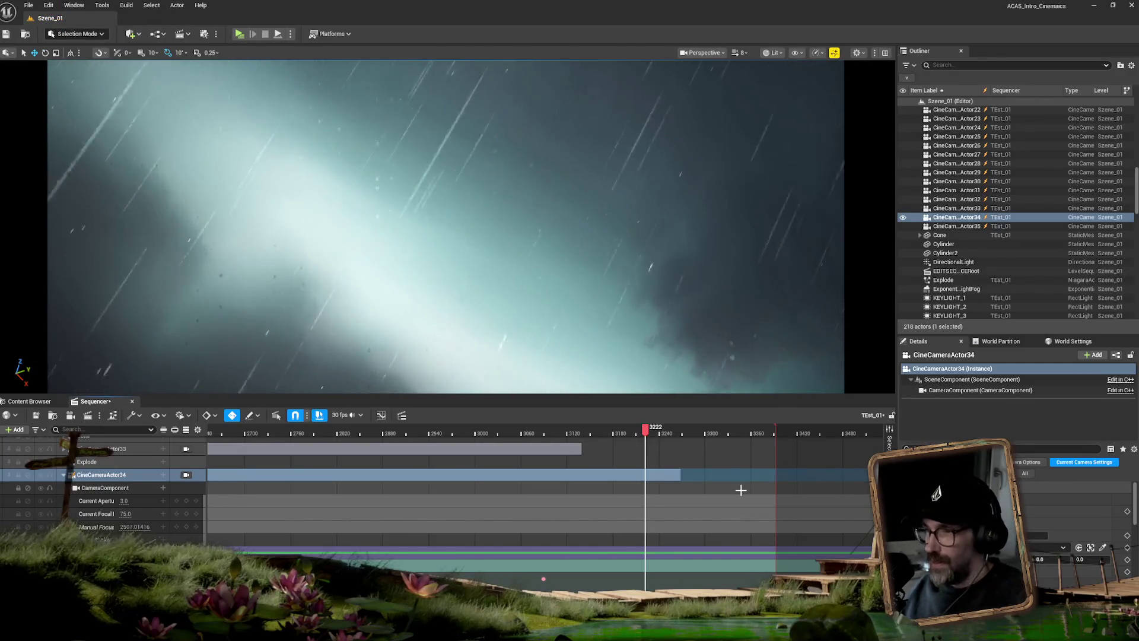
key(super+space)
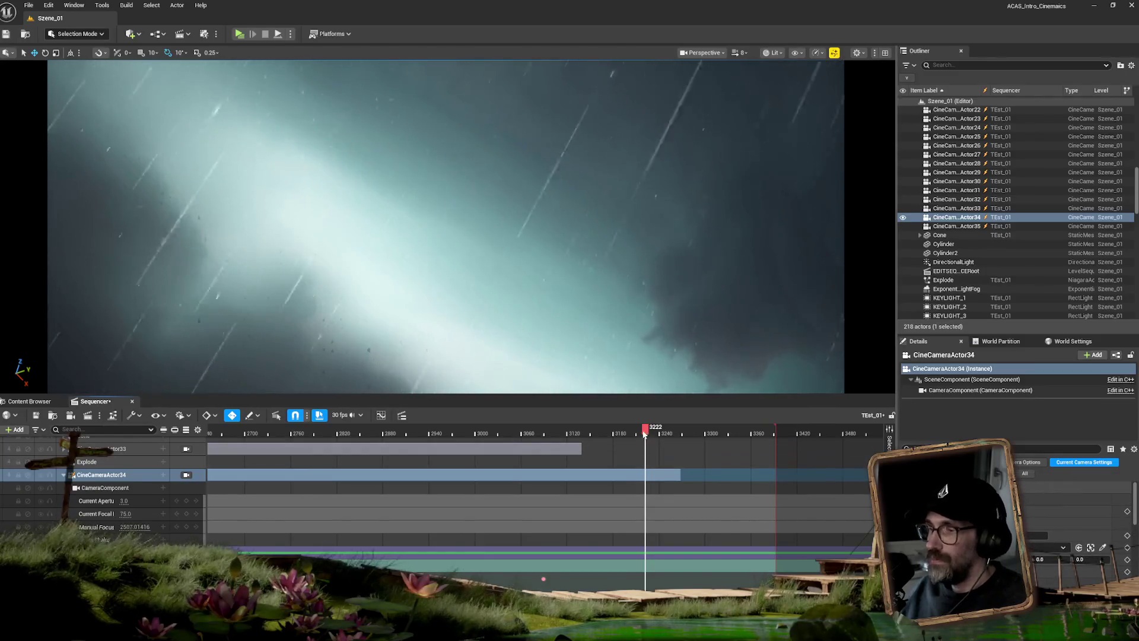
click(606, 430)
click(575, 433)
mouse_move(575, 434)
mouse_down()
mouse_move(548, 437)
mouse_move(622, 437)
mouse_move(606, 436)
mouse_up()
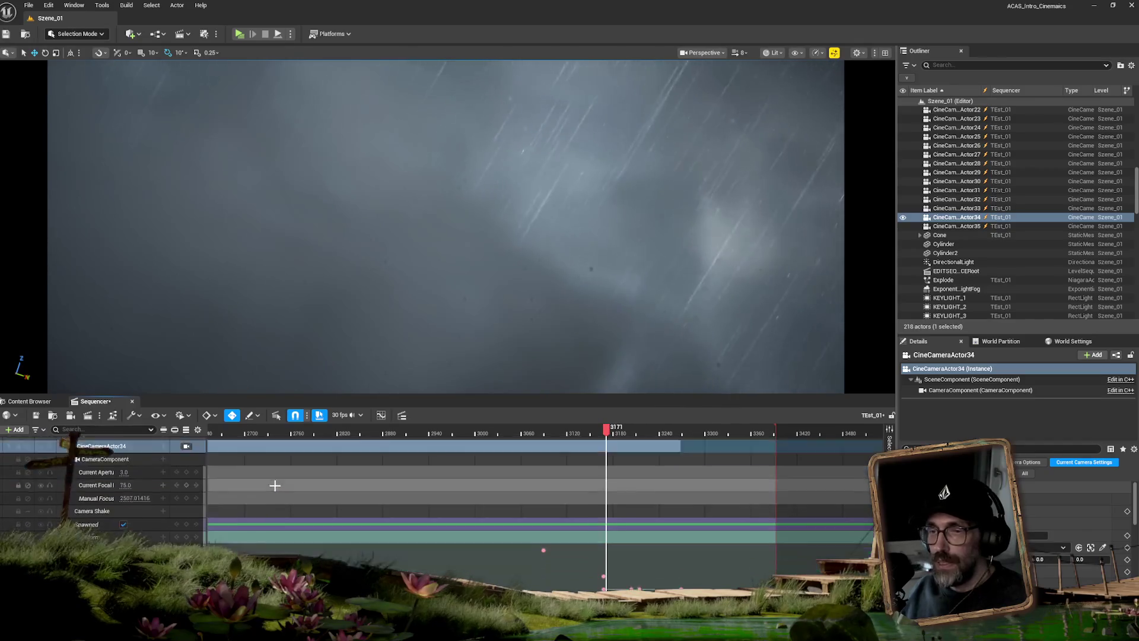
Box-select the later Pitch and Yaw rotation keys and shift them to frame 3142.
scroll(273, 484, down, 5)
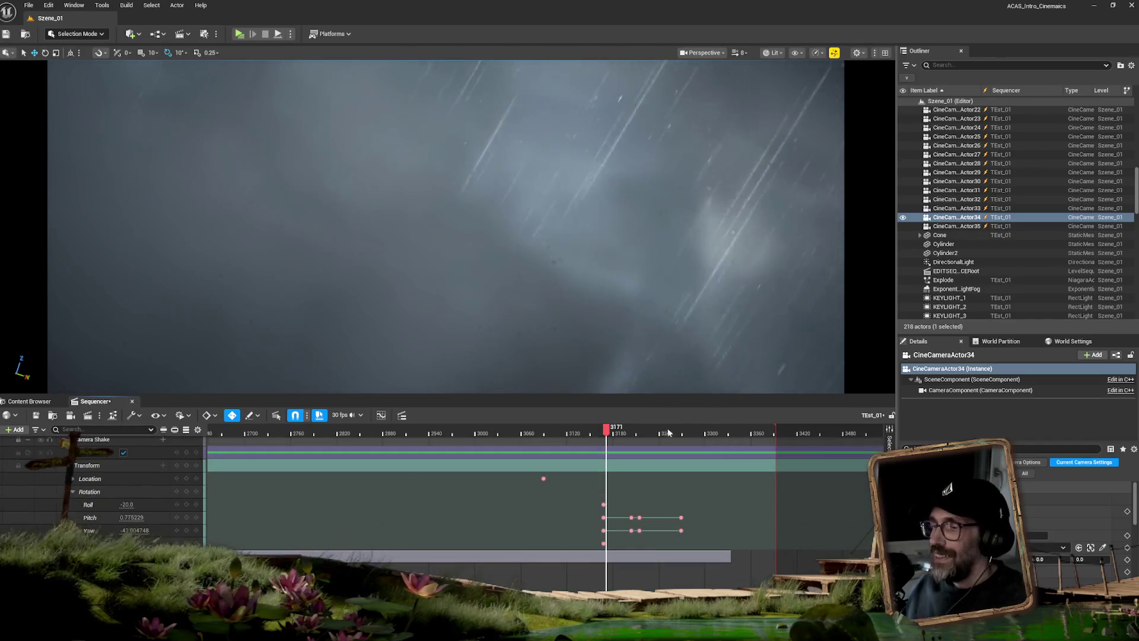
drag(606, 432, 598, 432)
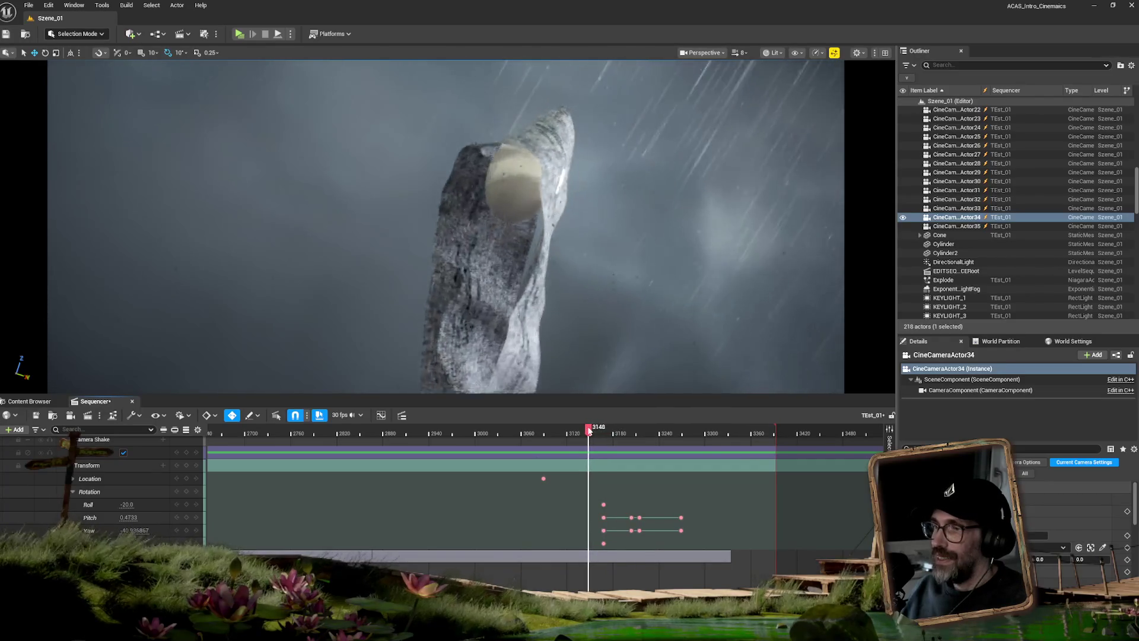
drag(585, 430, 585, 431)
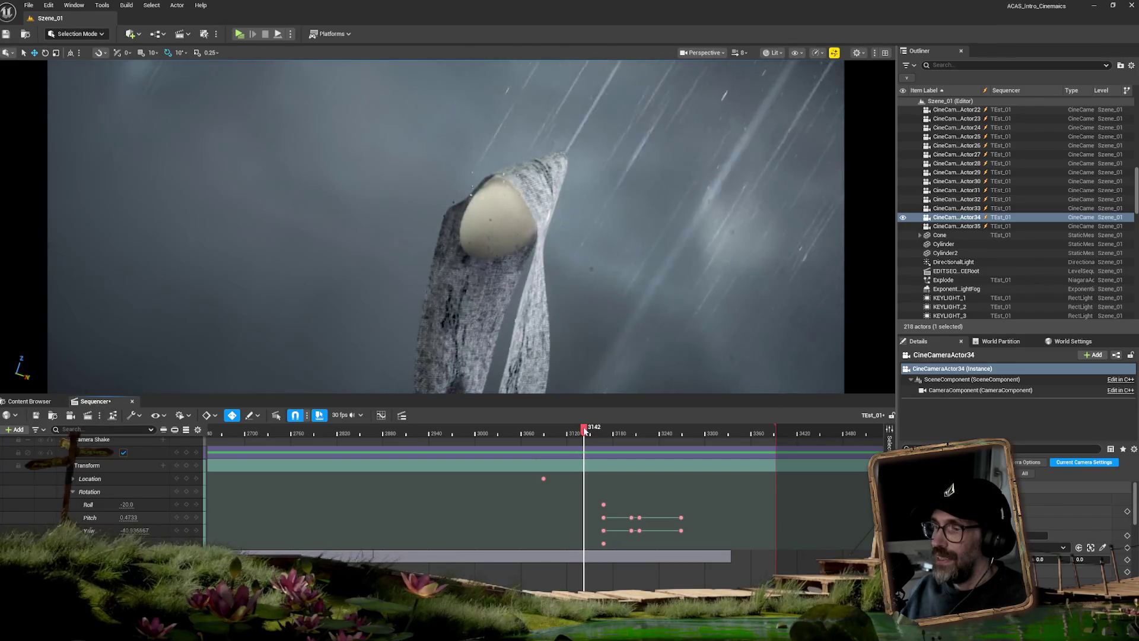
mouse_move(739, 492)
mouse_down()
mouse_move(635, 552)
mouse_move(563, 544)
mouse_move(585, 541)
mouse_up()
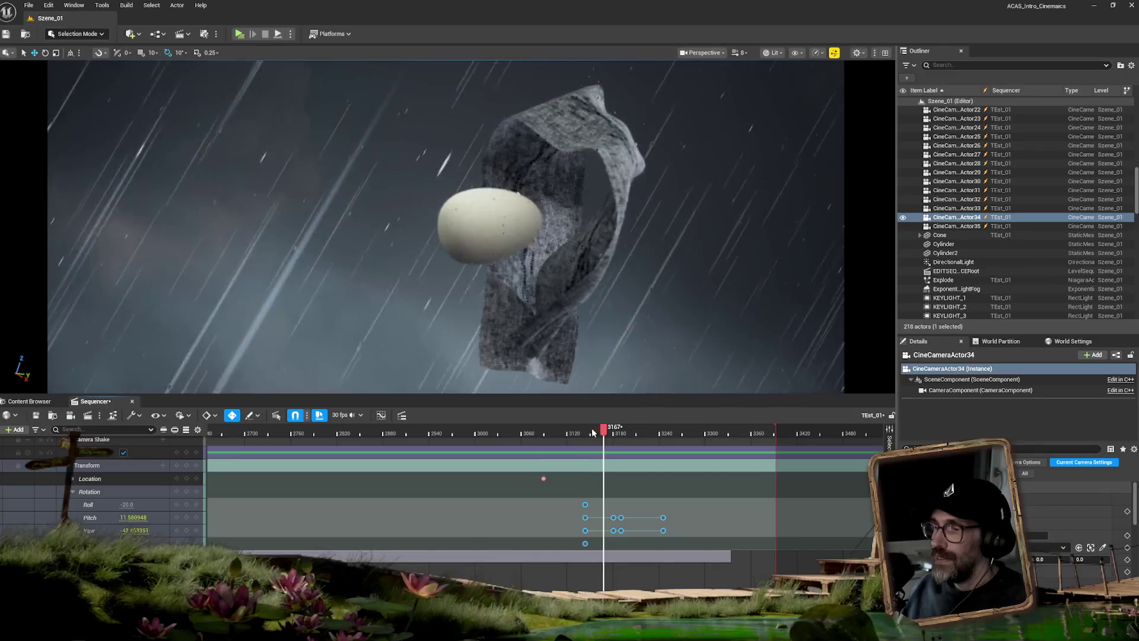
click(584, 428)
drag(584, 428, 578, 431)
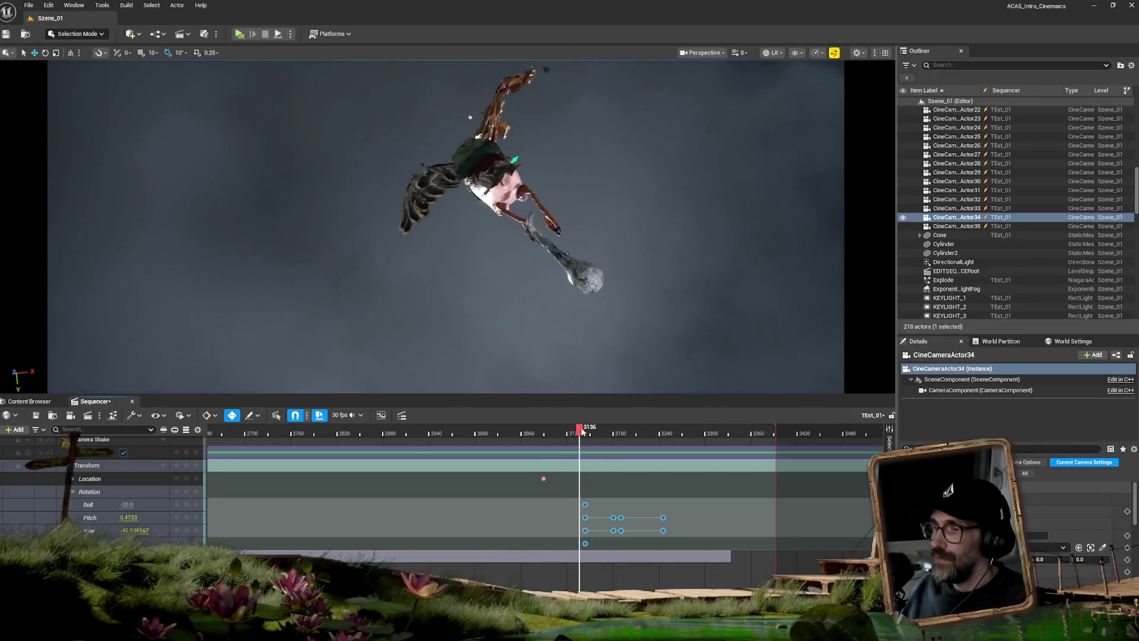
drag(584, 429, 586, 430)
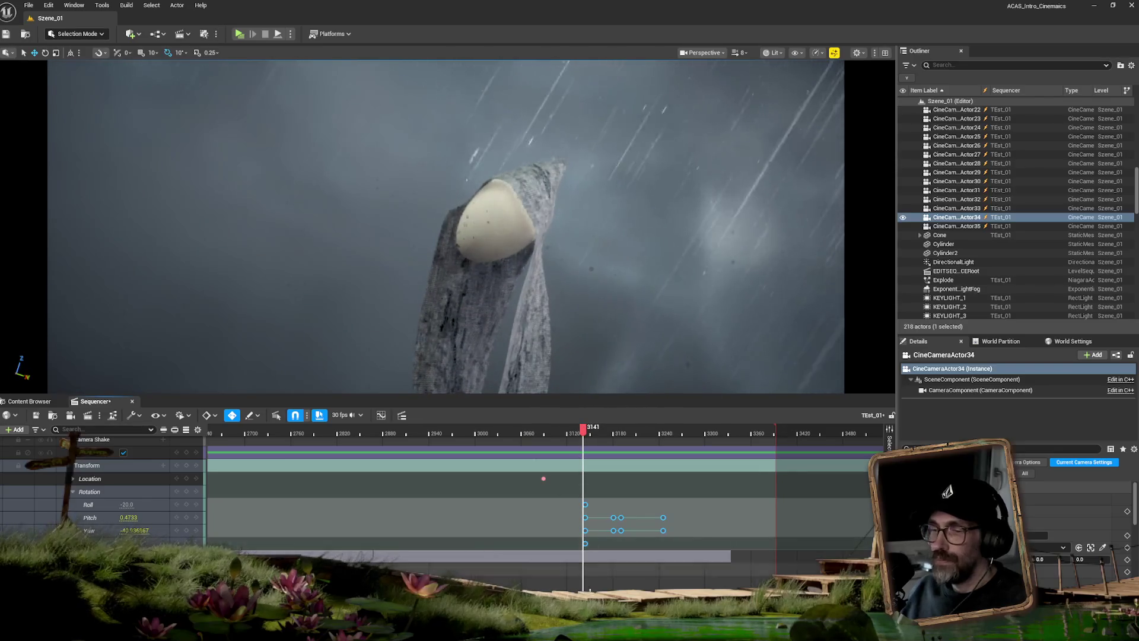
Settle the rotation keys near 3142 and key the camera's location and rotation at 3216.
scroll(599, 504, up, 2)
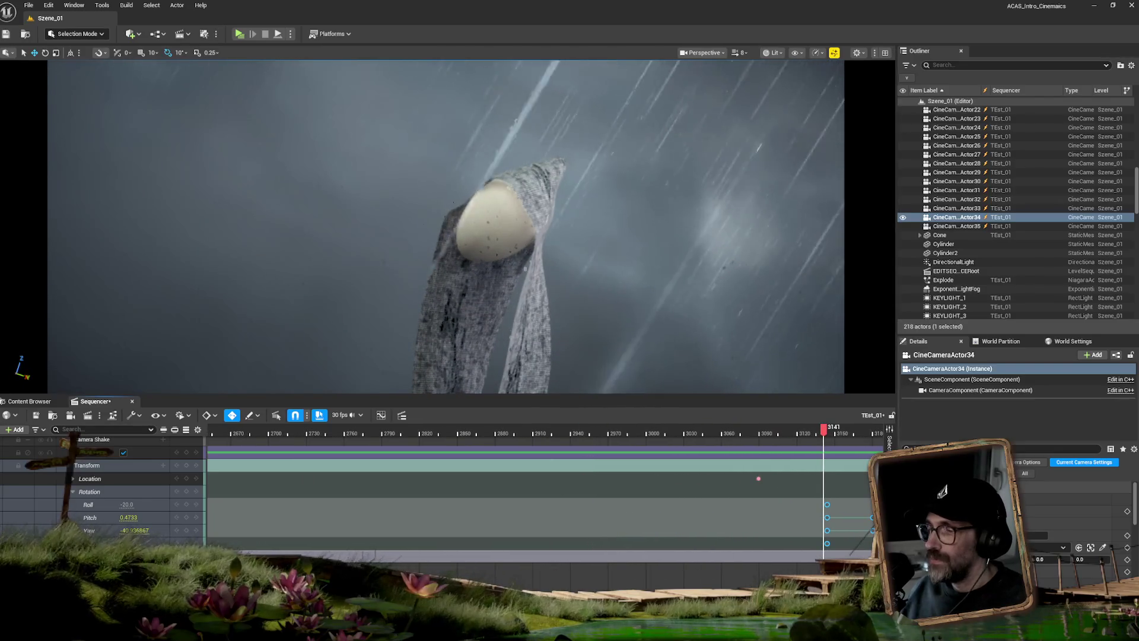
scroll(534, 493, right, 5)
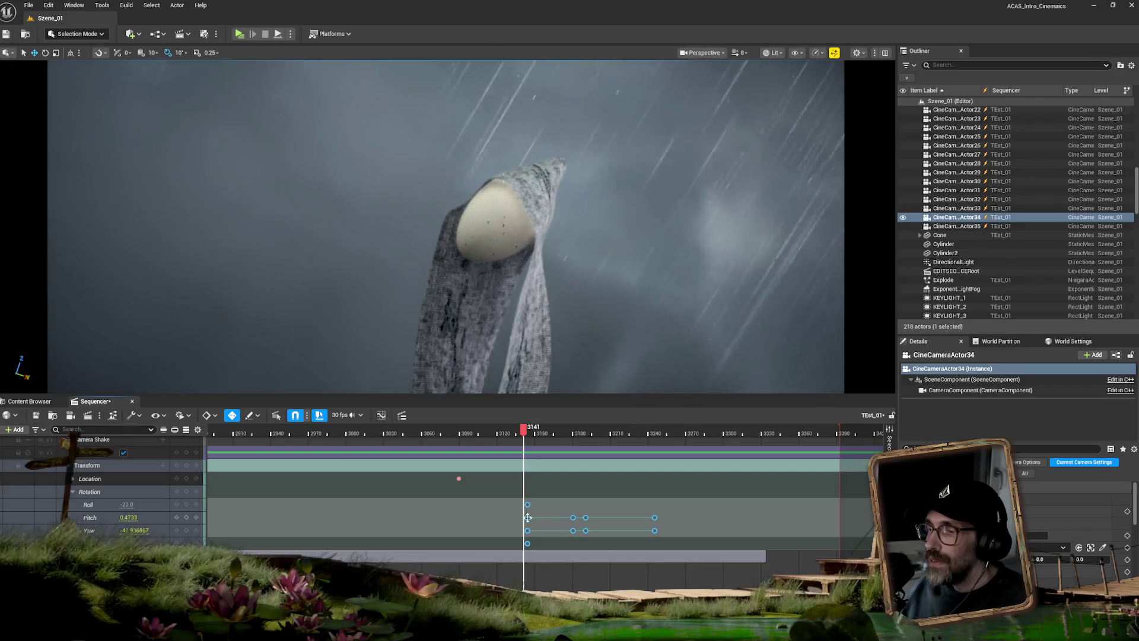
drag(524, 518, 523, 518)
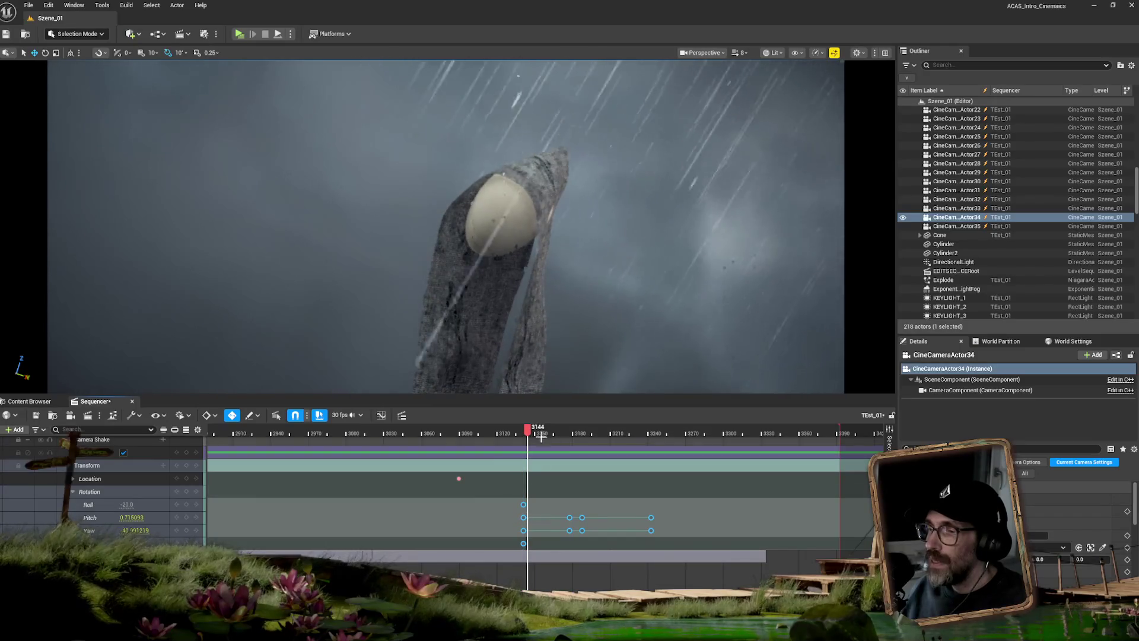
mouse_move(526, 432)
mouse_down()
mouse_move(506, 432)
mouse_move(657, 433)
mouse_move(618, 439)
mouse_up()
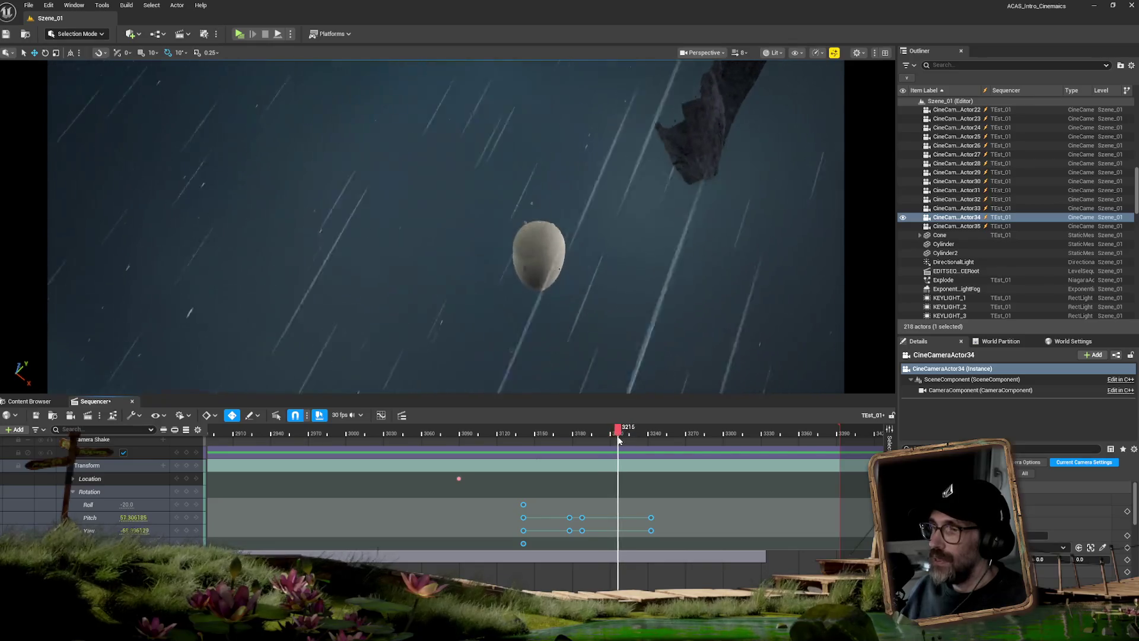
click(187, 465)
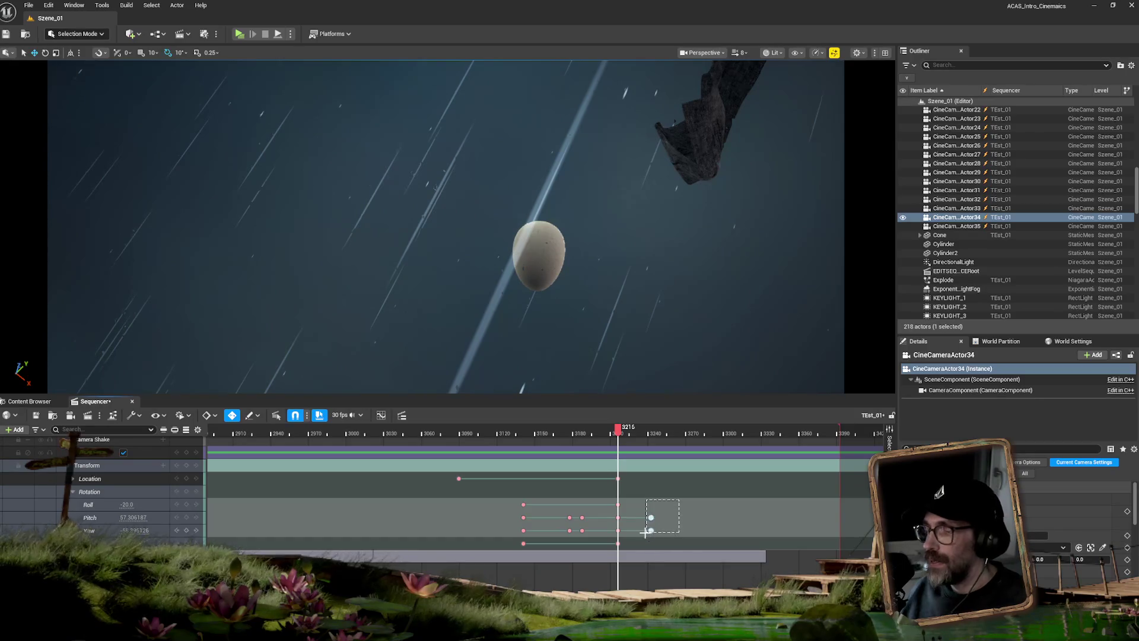
Delete the two Pitch/Yaw keys after frame 3216 and scrub forward to review.
drag(645, 532, 646, 533)
key(Delete)
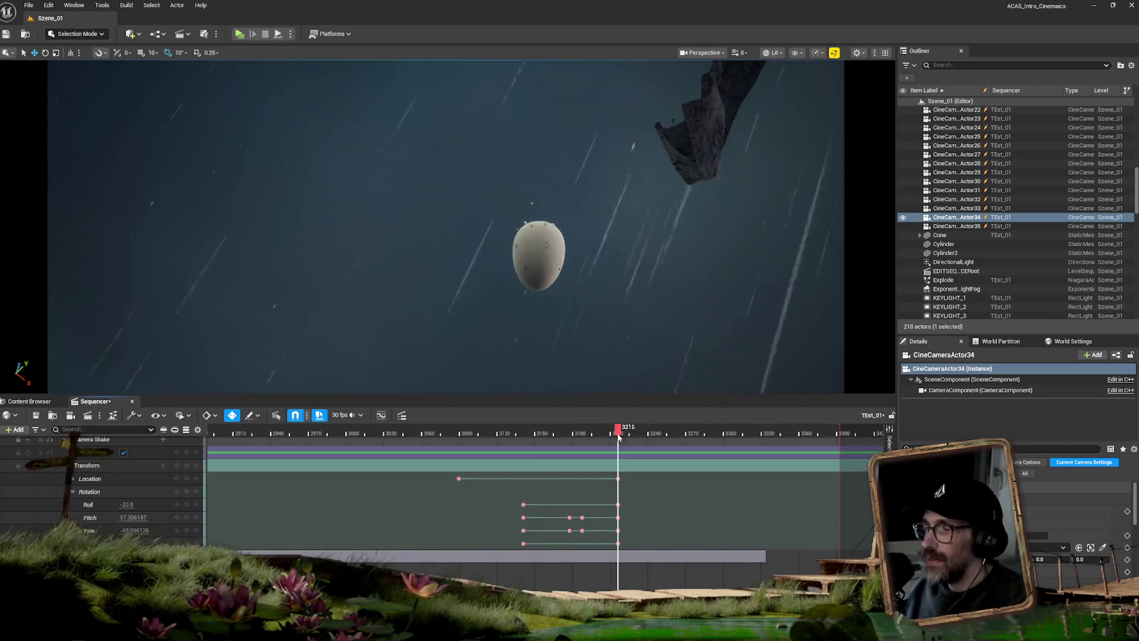
mouse_move(617, 431)
mouse_down()
mouse_move(636, 431)
mouse_move(595, 438)
mouse_move(673, 438)
mouse_up()
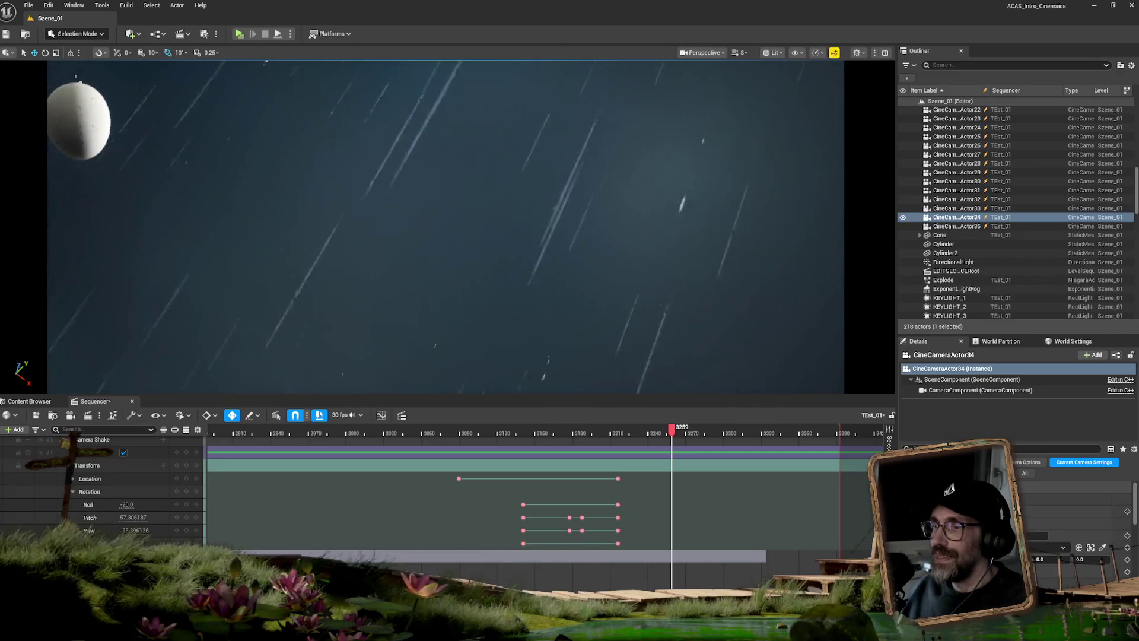
scroll(127, 468, up, 3)
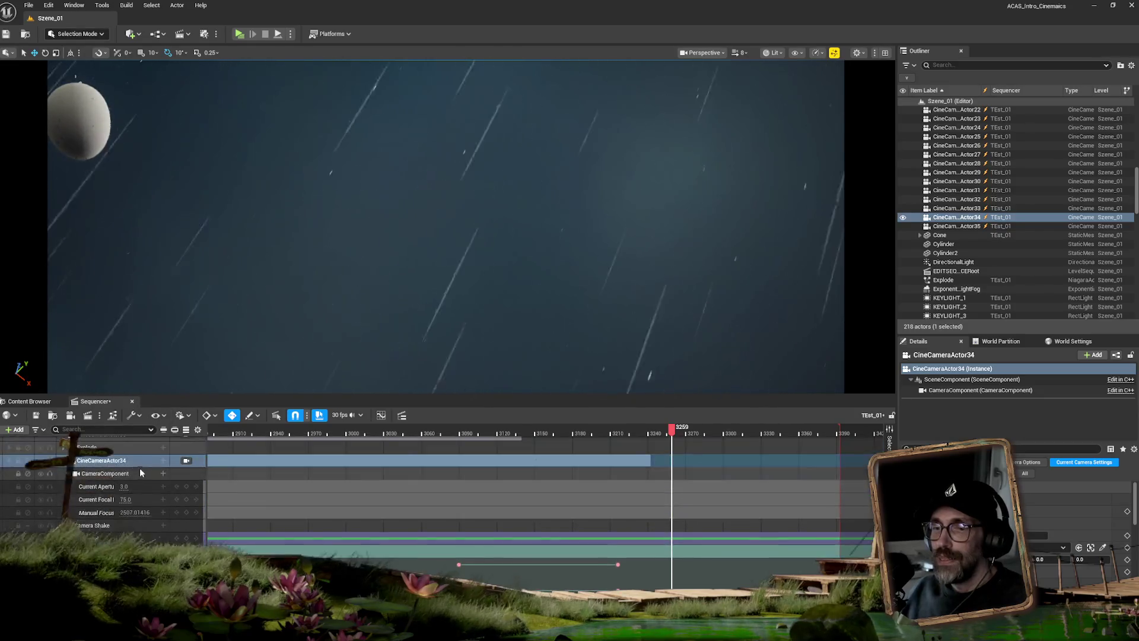
click(187, 461)
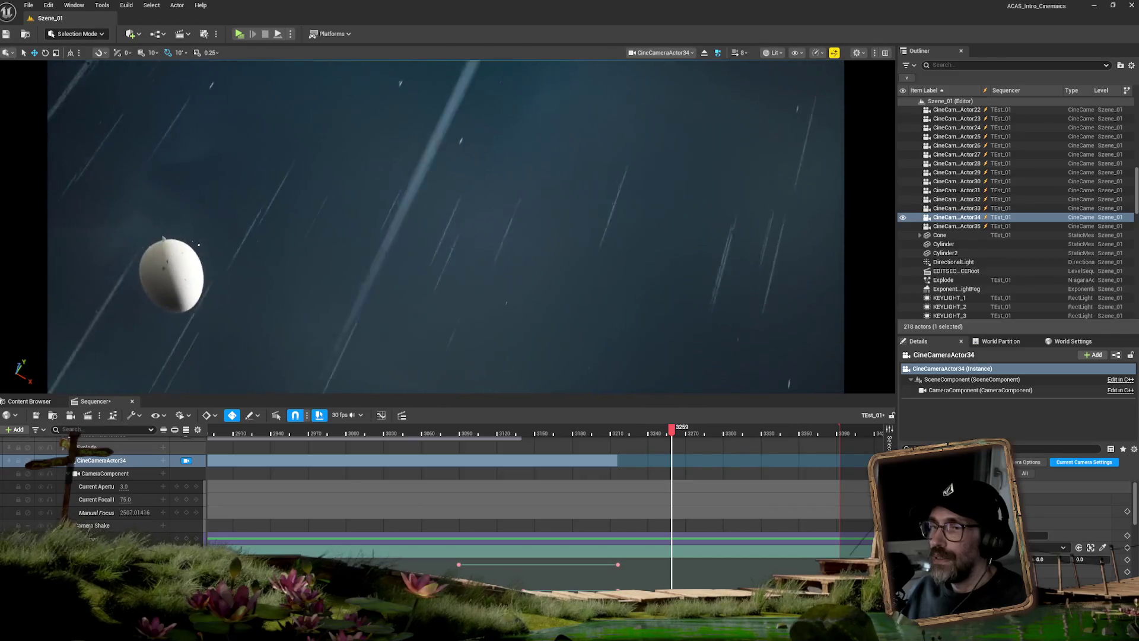
key(s)
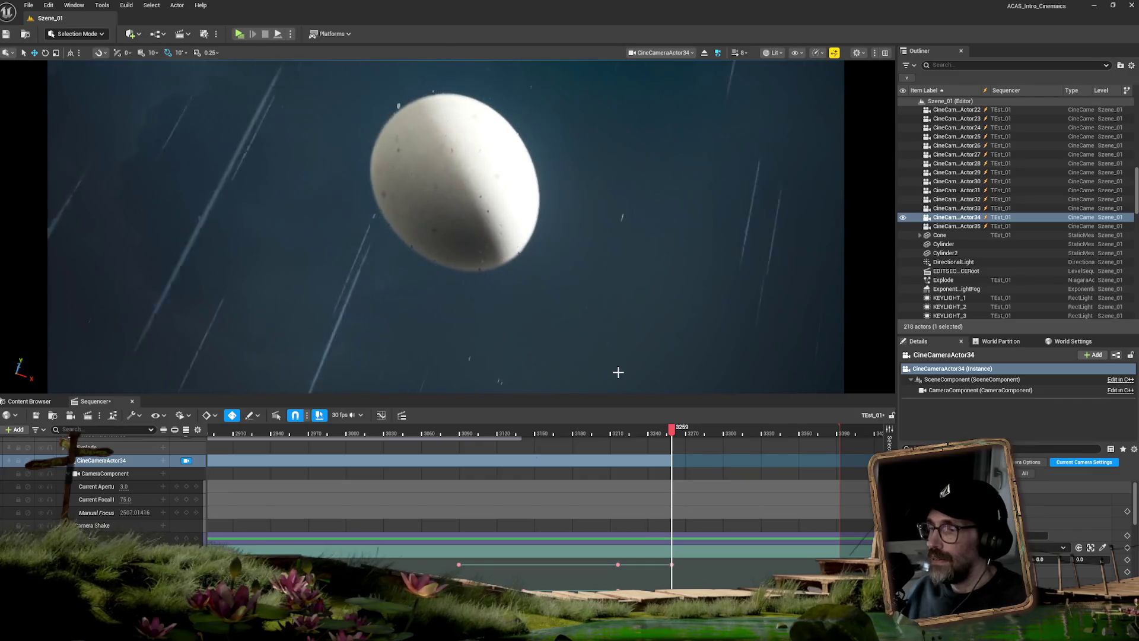
mouse_move(671, 429)
mouse_down()
mouse_move(621, 428)
mouse_move(671, 416)
mouse_move(601, 428)
mouse_move(671, 425)
mouse_move(642, 426)
mouse_up()
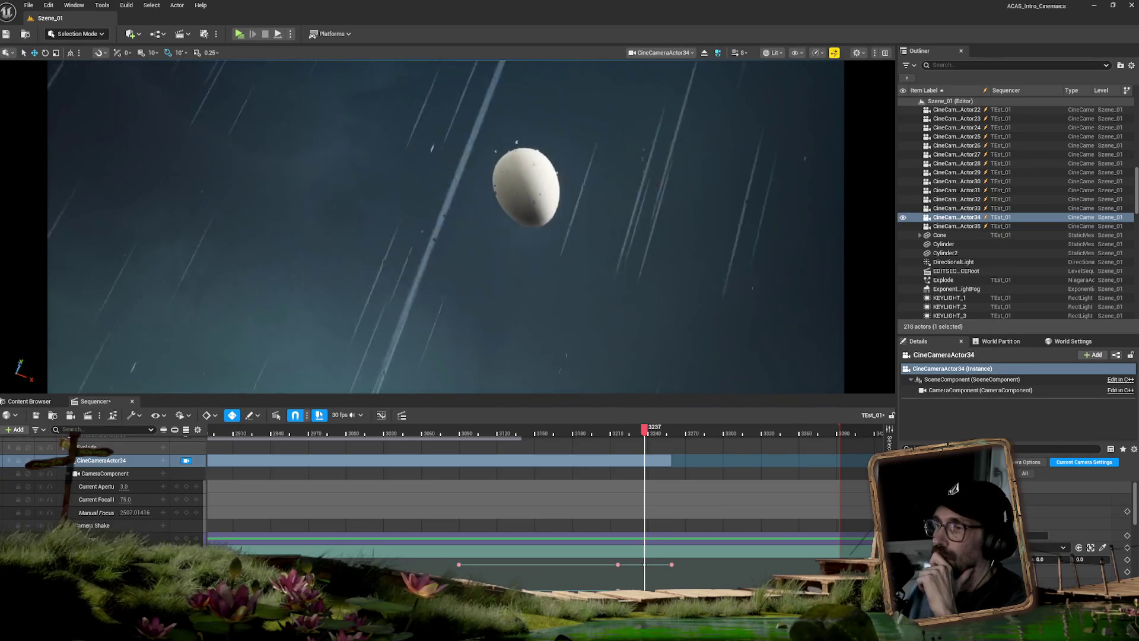
mouse_move(645, 429)
mouse_down()
mouse_move(604, 435)
mouse_move(619, 433)
mouse_up()
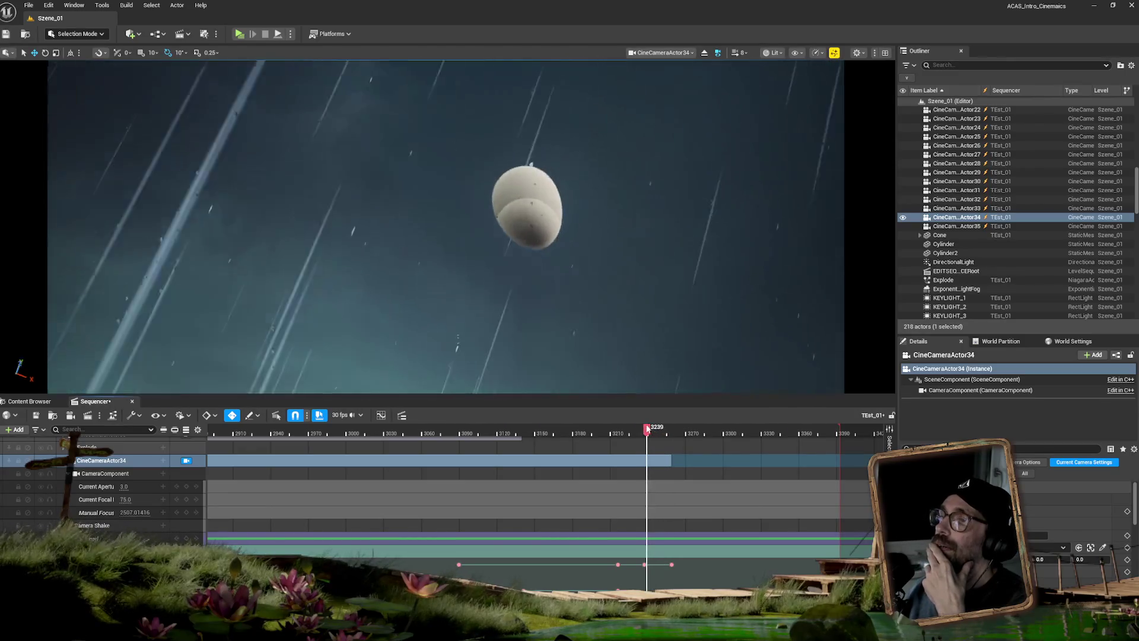
mouse_move(621, 428)
mouse_down()
mouse_move(605, 428)
mouse_move(676, 425)
mouse_up()
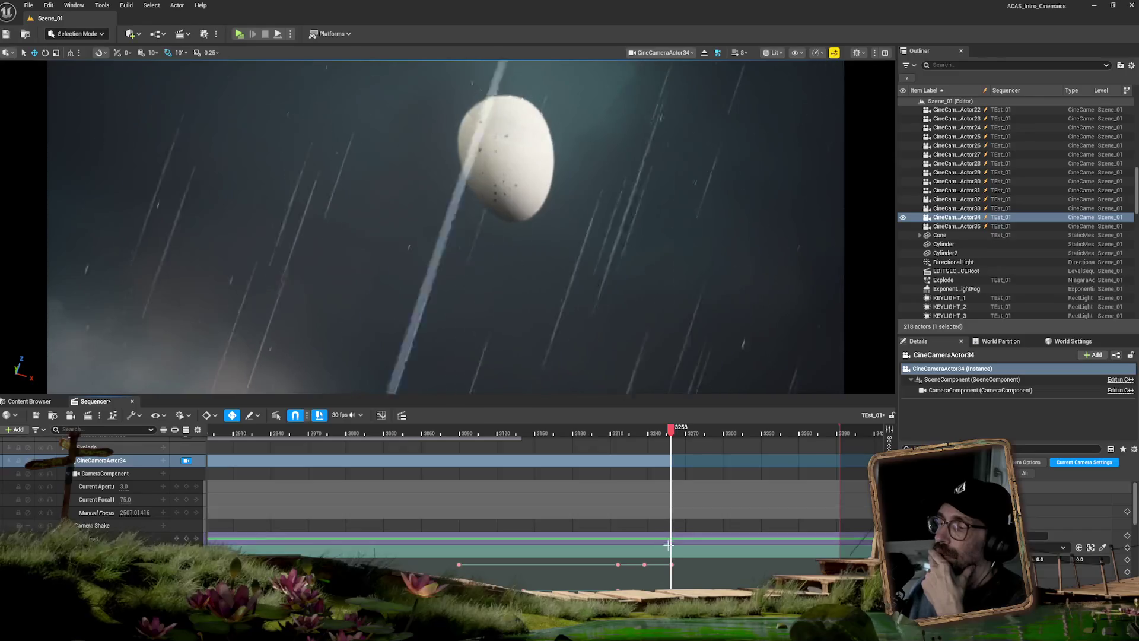
click(673, 566)
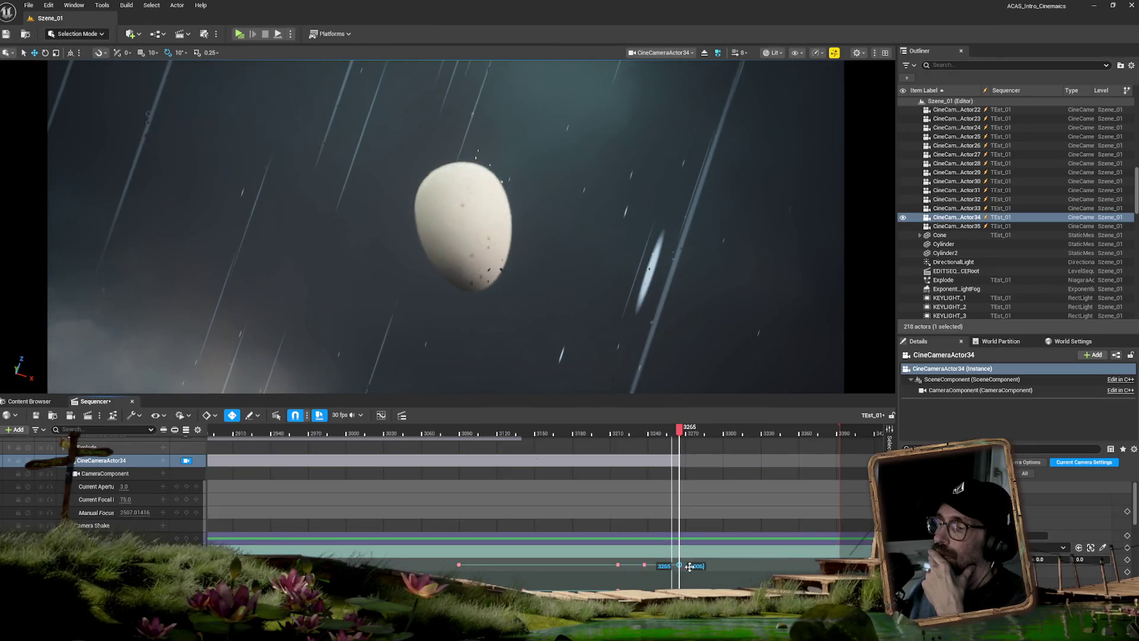
Drag the camera's last keyframe a few frames later, then review from frame 3207.
drag(696, 566, 699, 564)
mouse_move(699, 428)
mouse_down()
mouse_move(533, 443)
mouse_move(610, 433)
mouse_up()
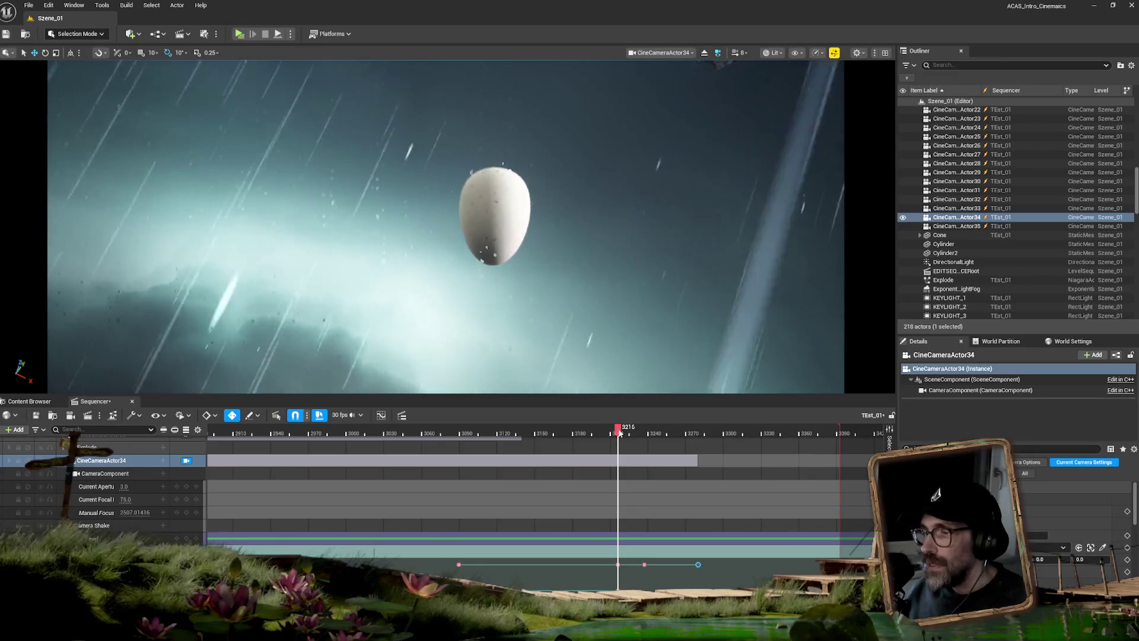
drag(619, 433, 524, 439)
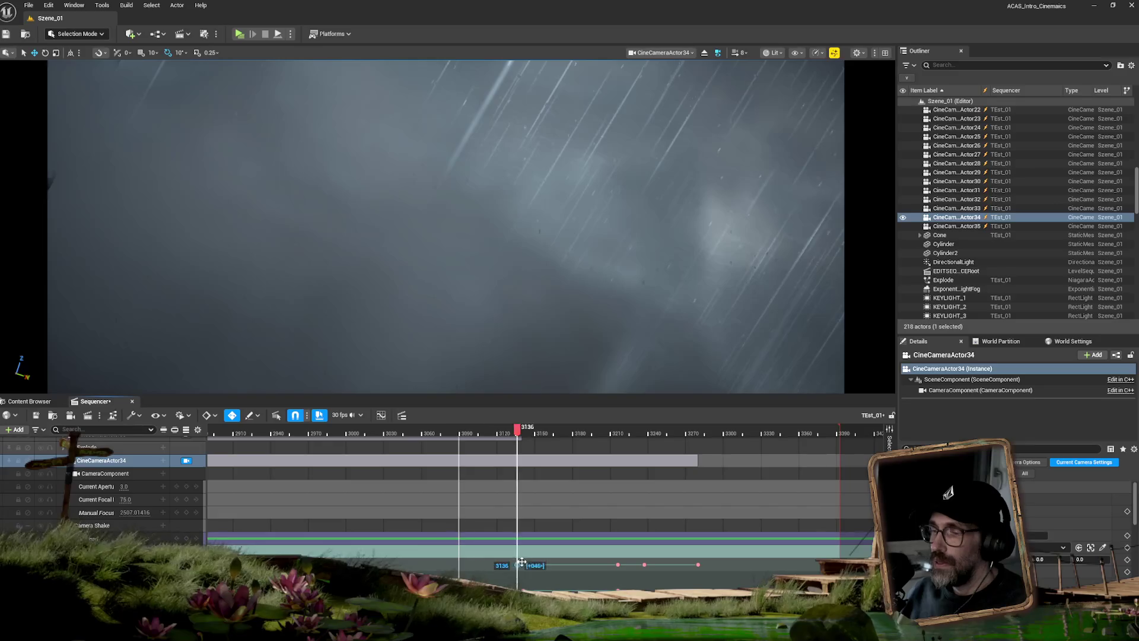
Move the camera's first keyframe to frame 3141 and check timing up to 3160.
drag(521, 562, 524, 562)
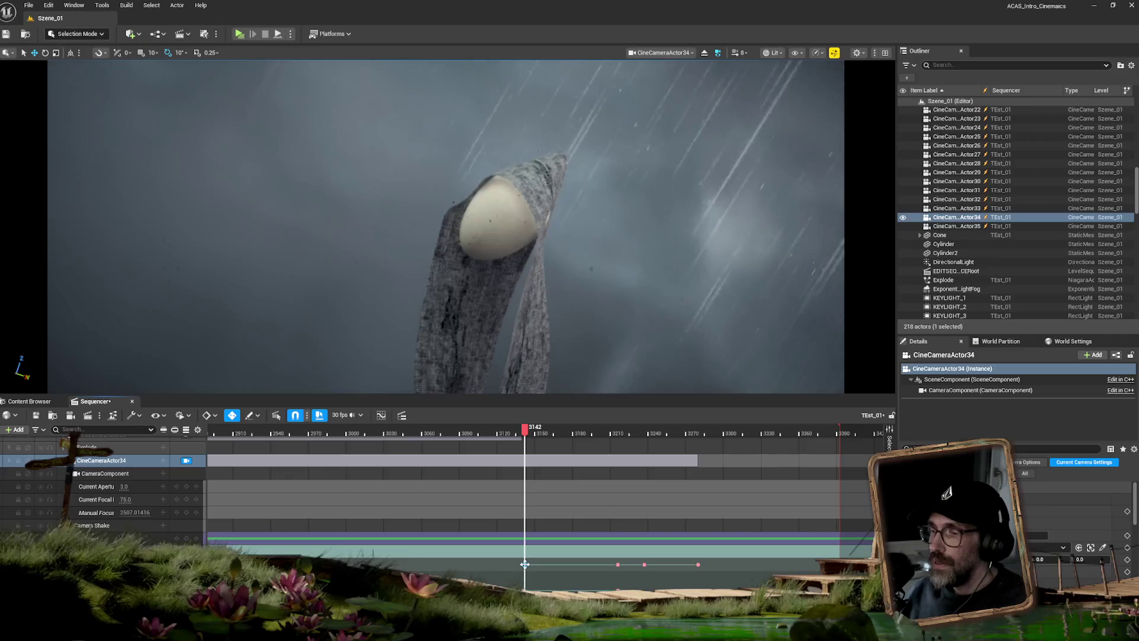
drag(523, 564, 523, 564)
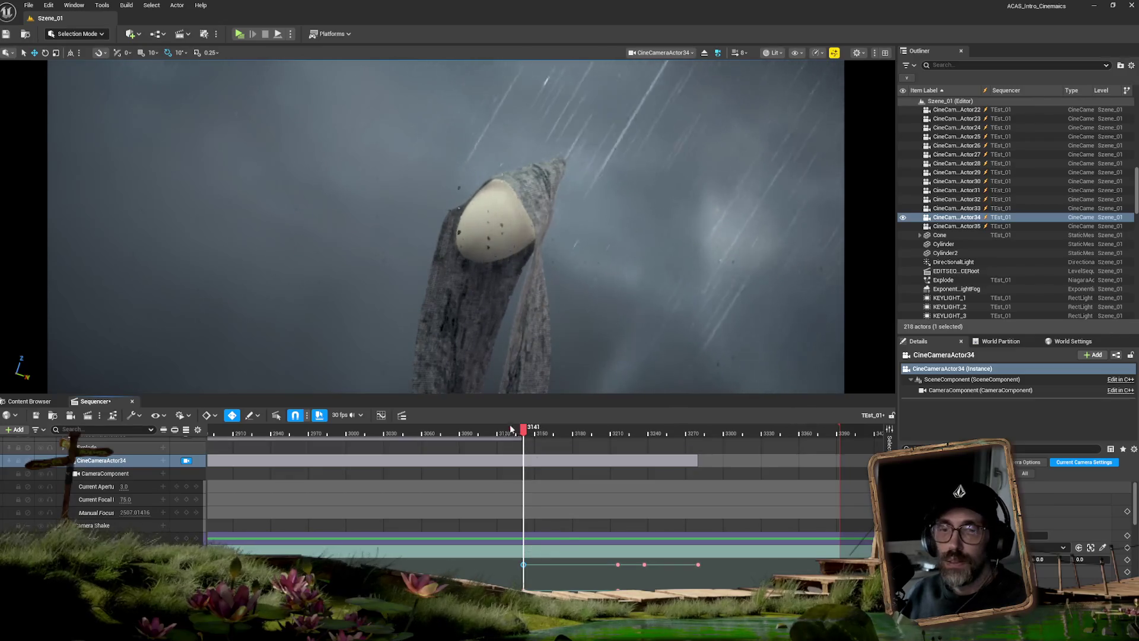
mouse_move(527, 435)
mouse_down()
mouse_move(597, 434)
mouse_move(577, 432)
mouse_up()
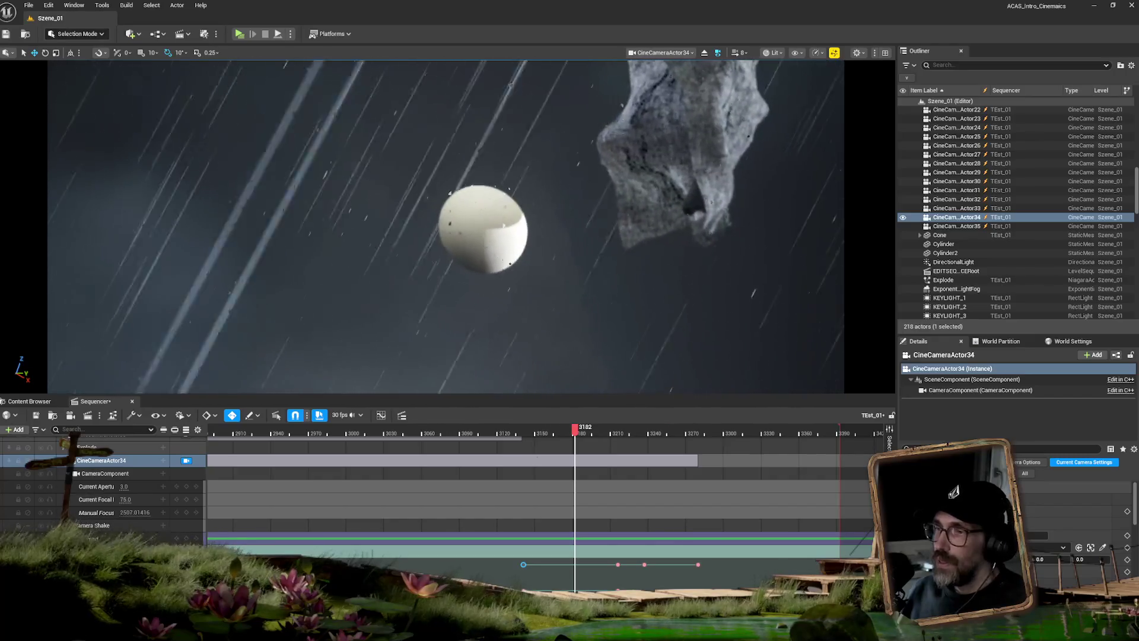
Remove the stray camera rotation keys near frame 3178, then scrub to frame 3167 to review.
scroll(617, 526, down, 3)
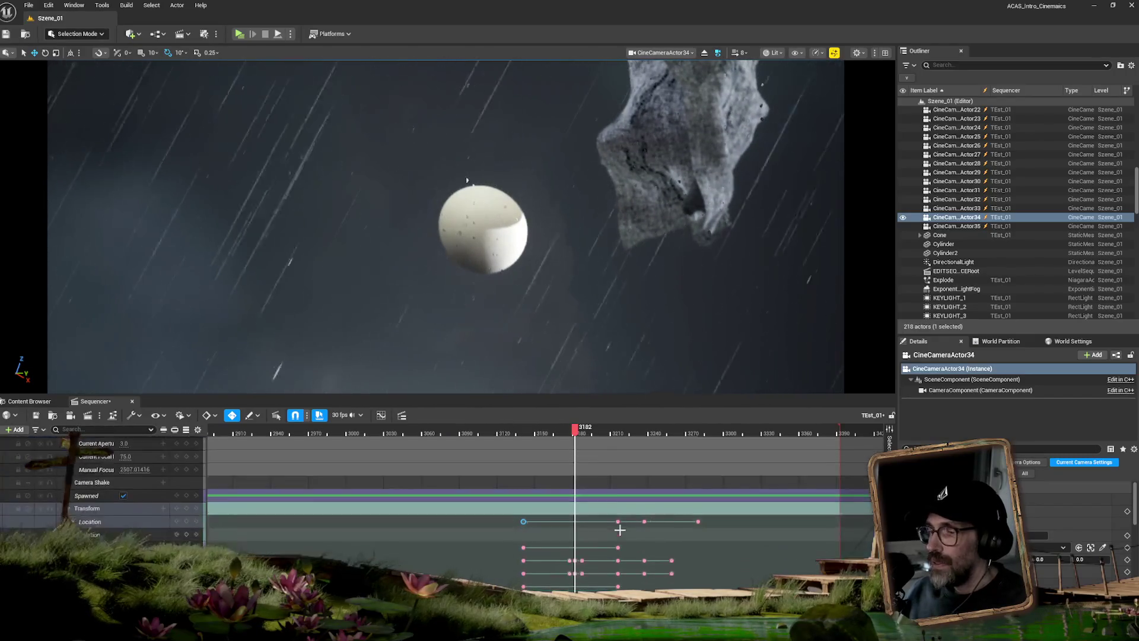
drag(576, 436, 569, 438)
mouse_move(565, 544)
mouse_down()
mouse_move(569, 557)
mouse_move(592, 544)
mouse_up()
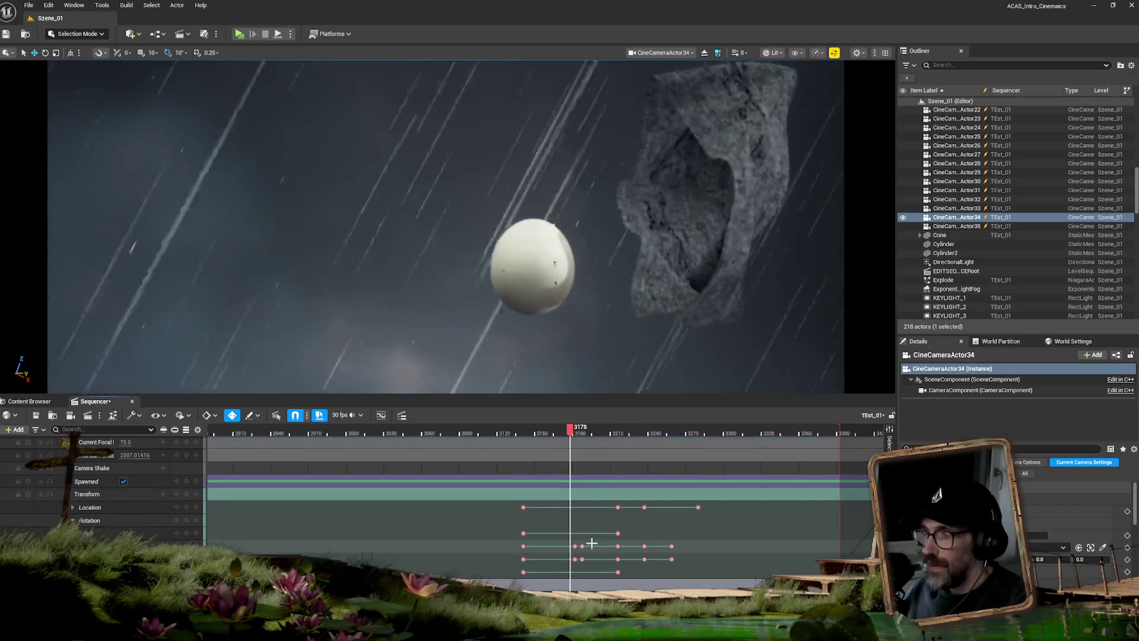
key(ctrl+z)
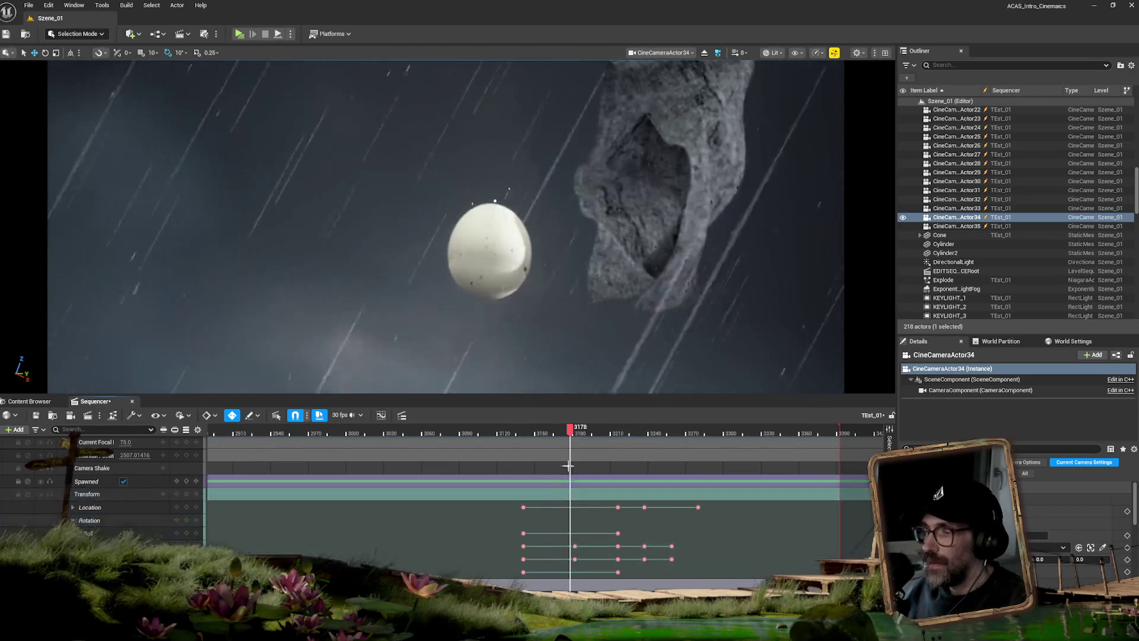
mouse_move(565, 436)
mouse_down()
mouse_move(535, 434)
mouse_move(647, 438)
mouse_up()
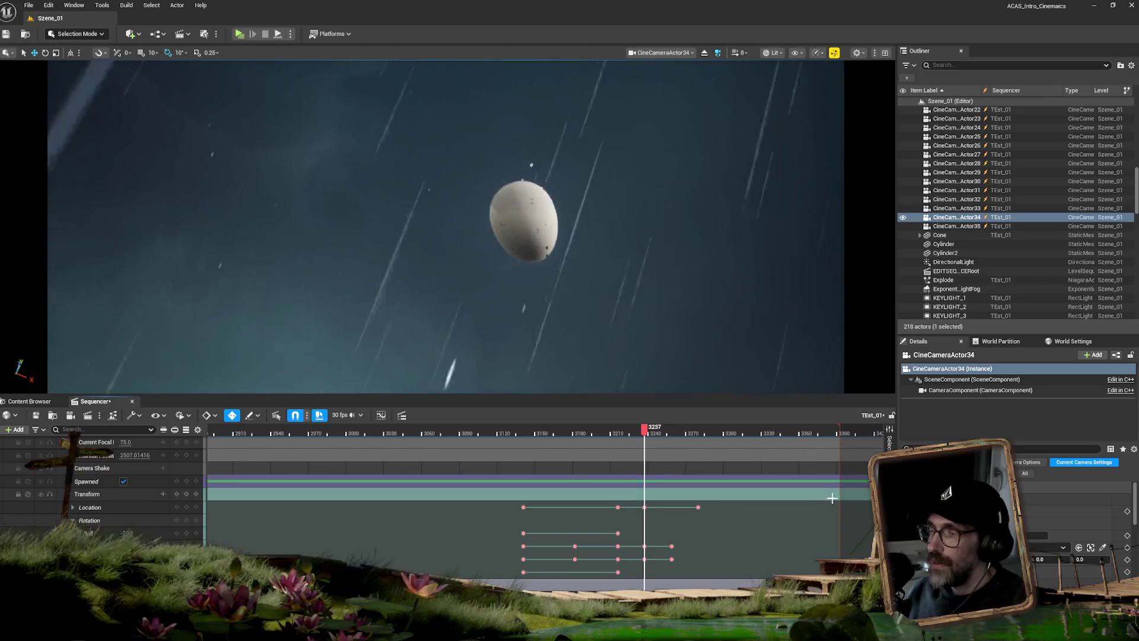
Select the PlaneEgg track and step the playhead back to frame 3231 to view the egg.
scroll(869, 521, down, 5)
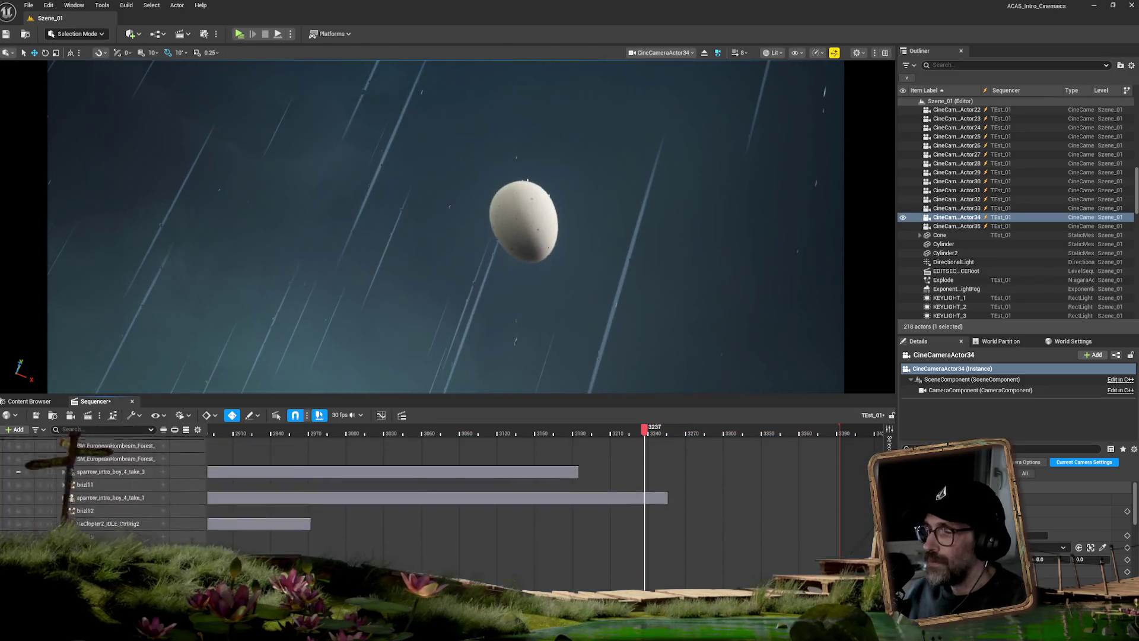
scroll(439, 504, up, 5)
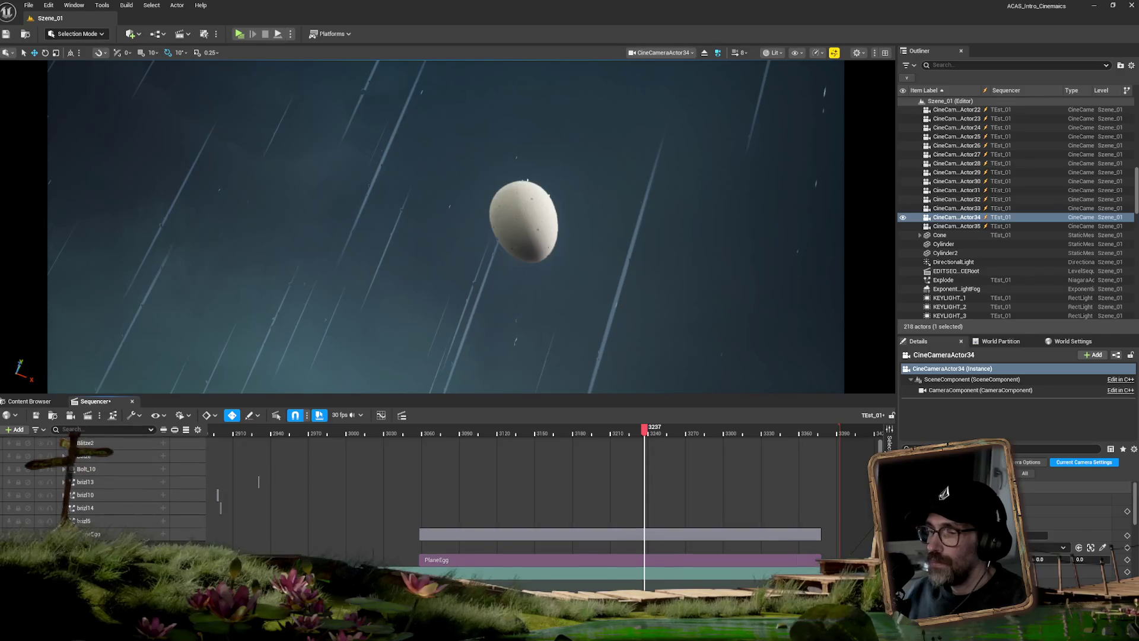
scroll(439, 504, up, 3)
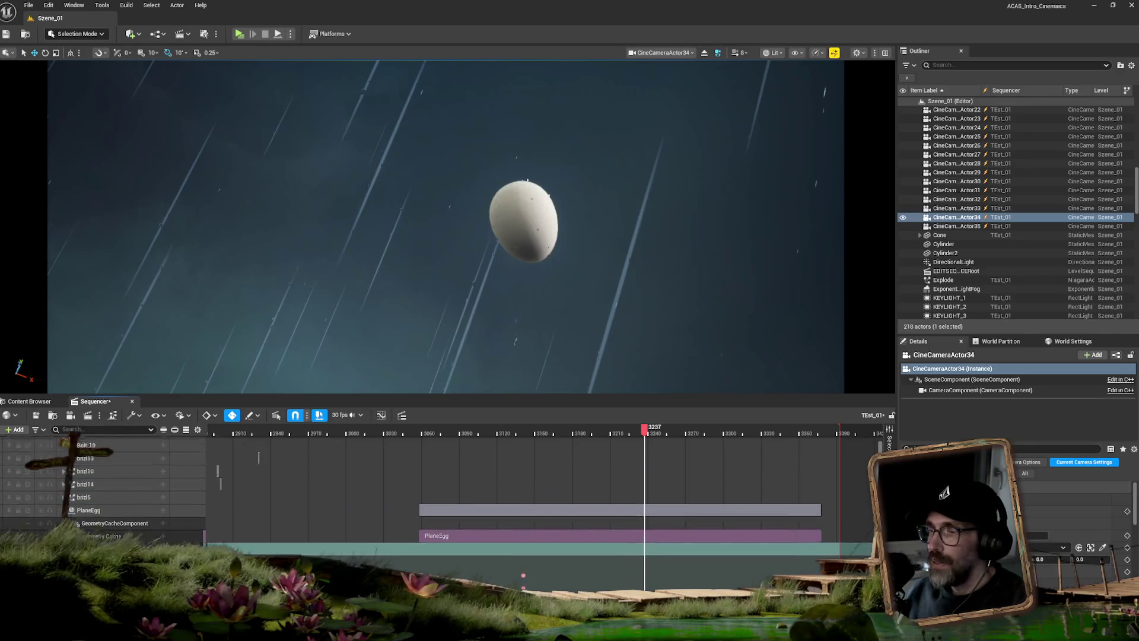
scroll(439, 505, down, 5)
scroll(439, 504, up, 5)
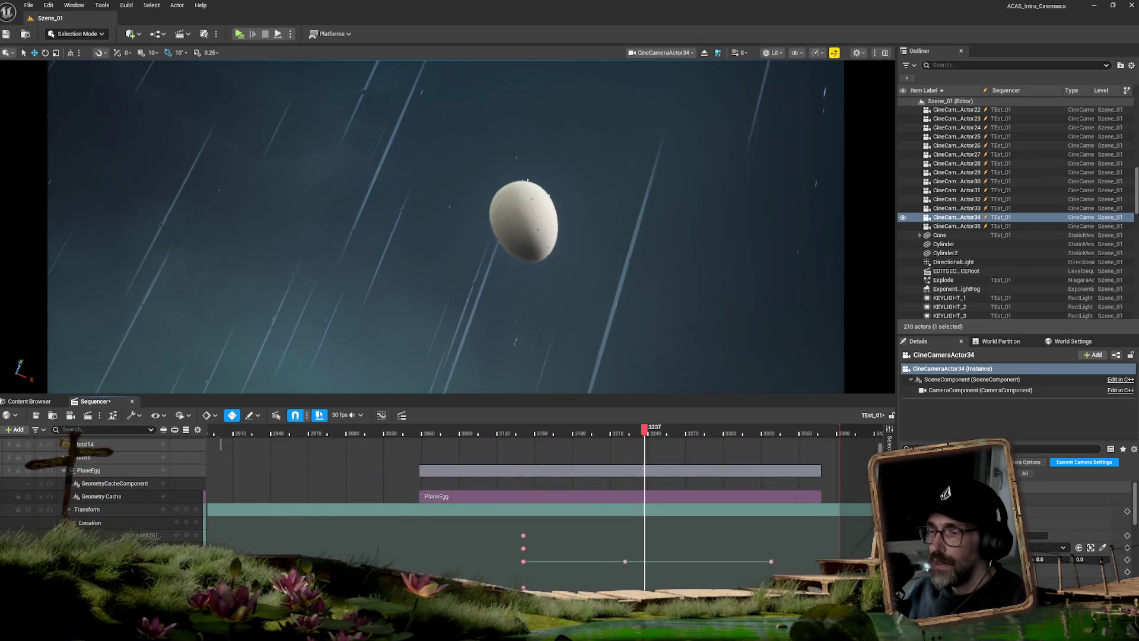
scroll(439, 504, down, 5)
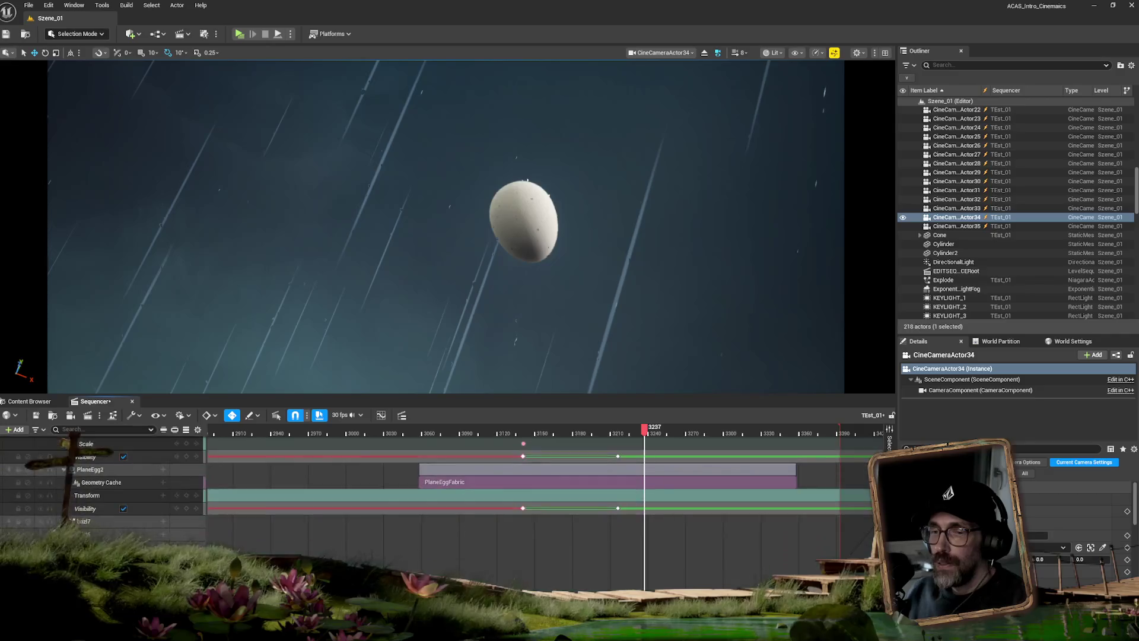
scroll(439, 505, up, 5)
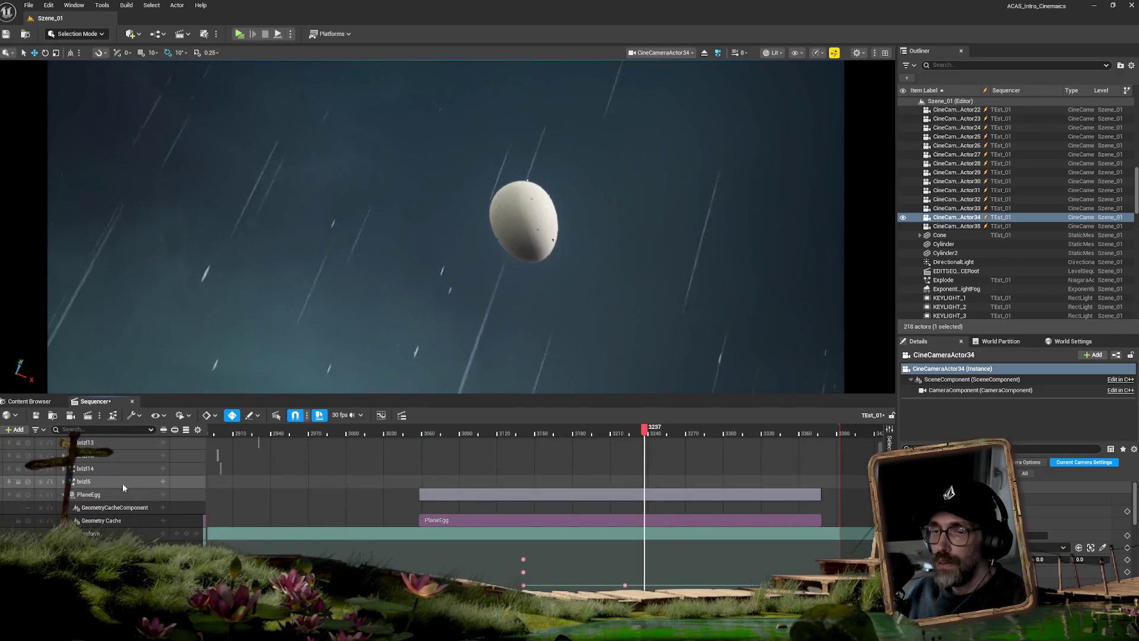
click(105, 492)
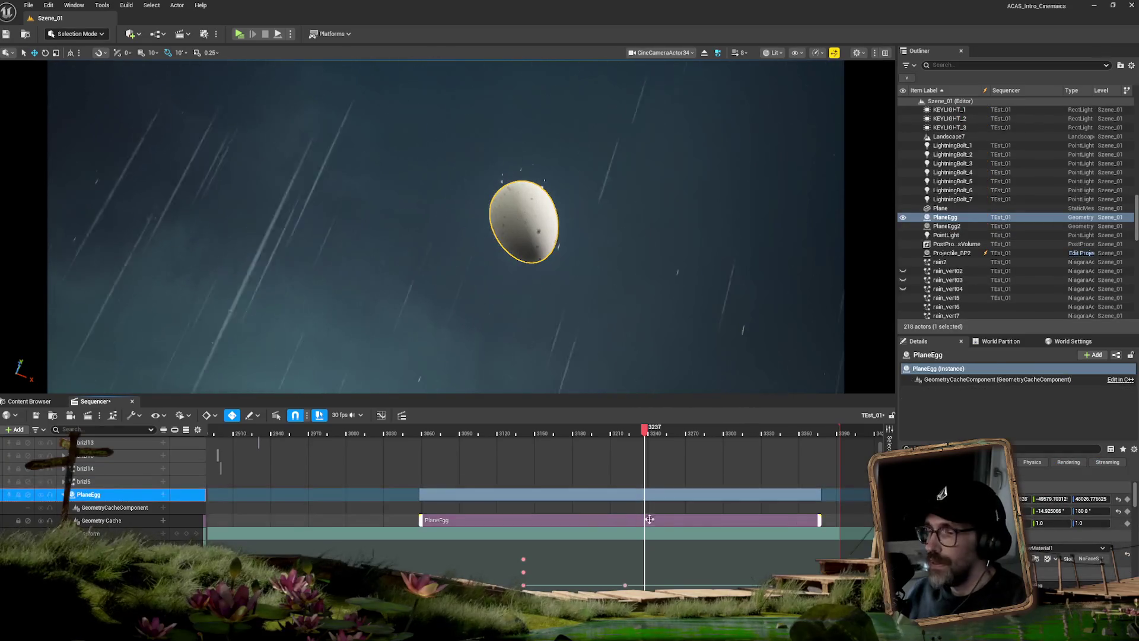
drag(645, 429, 627, 430)
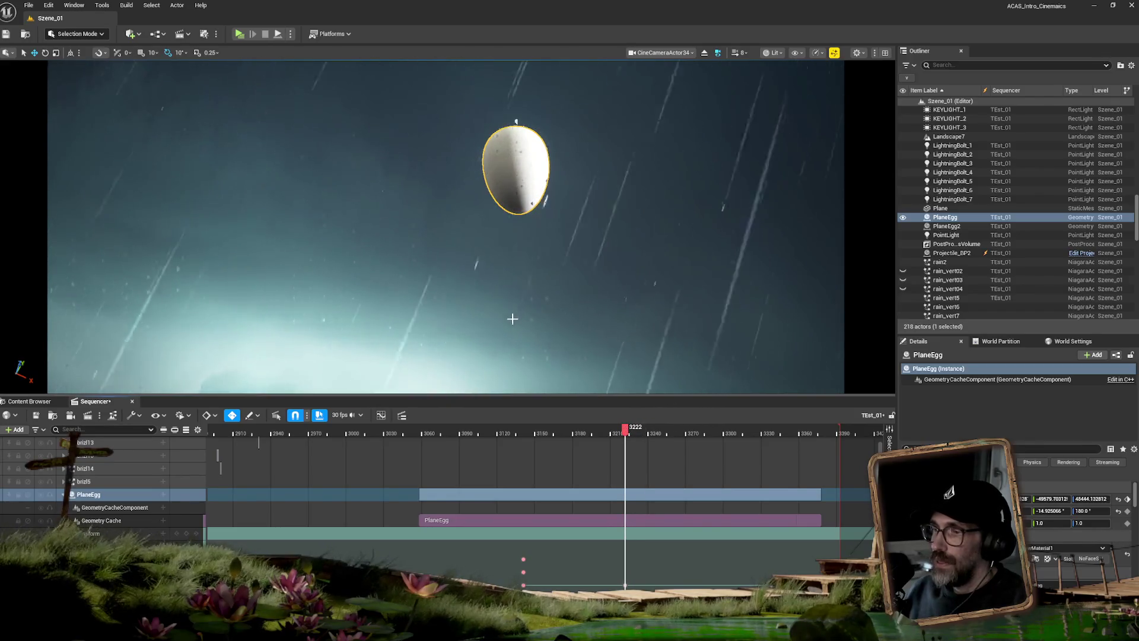
Move the column of camera keys from frame 3216 to 3222, comparing frames 3217 and 3222.
scroll(873, 530, down, 5)
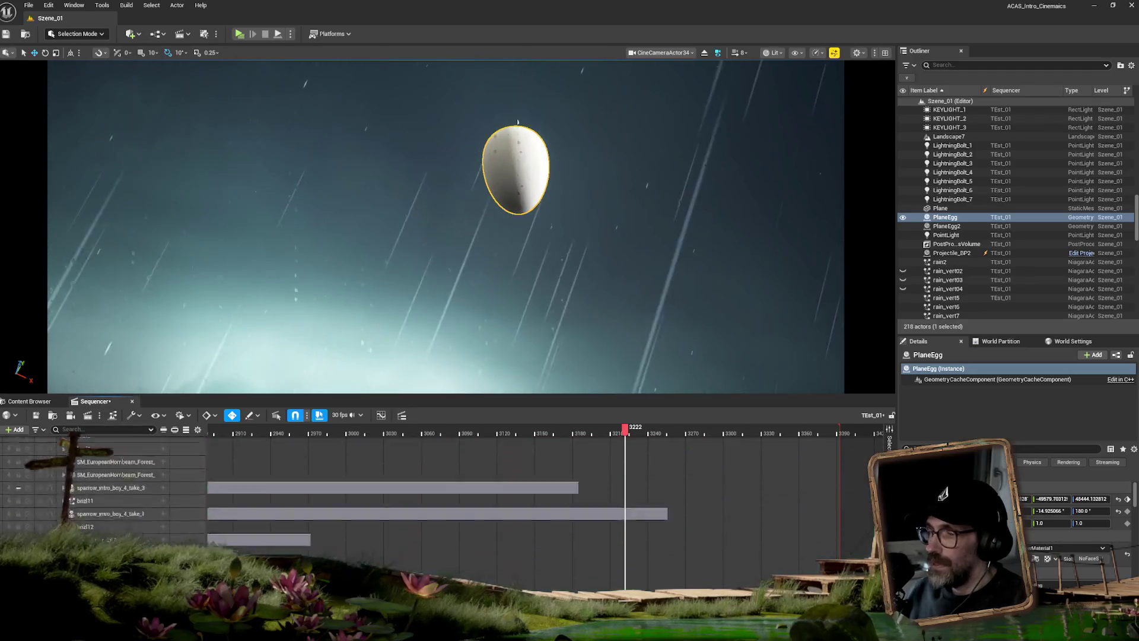
scroll(873, 530, up, 5)
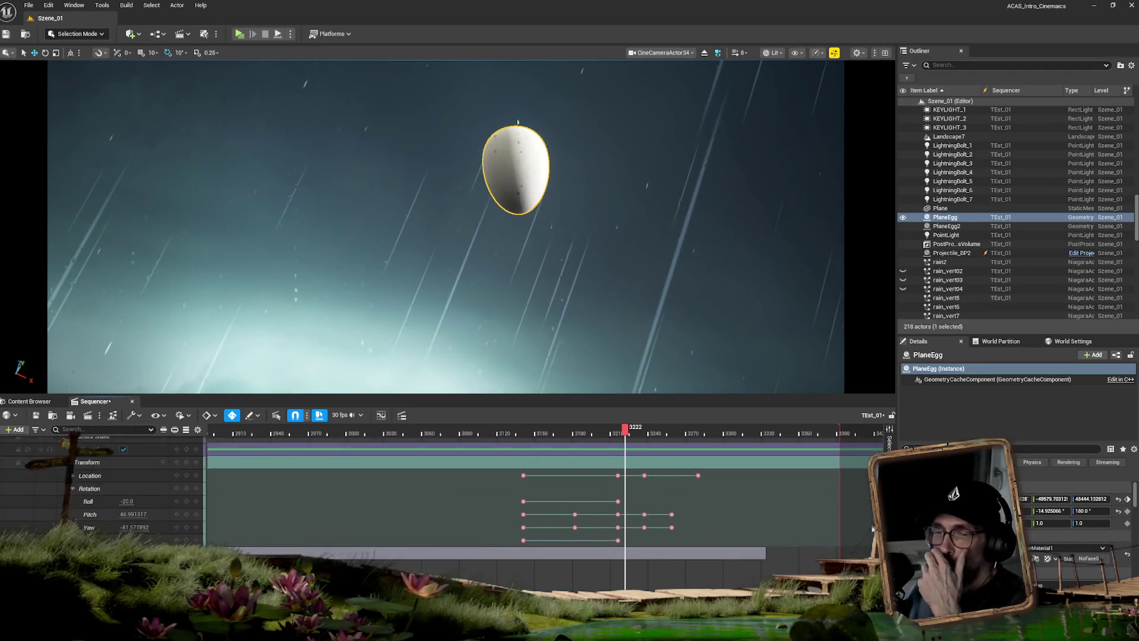
scroll(872, 526, down, 4)
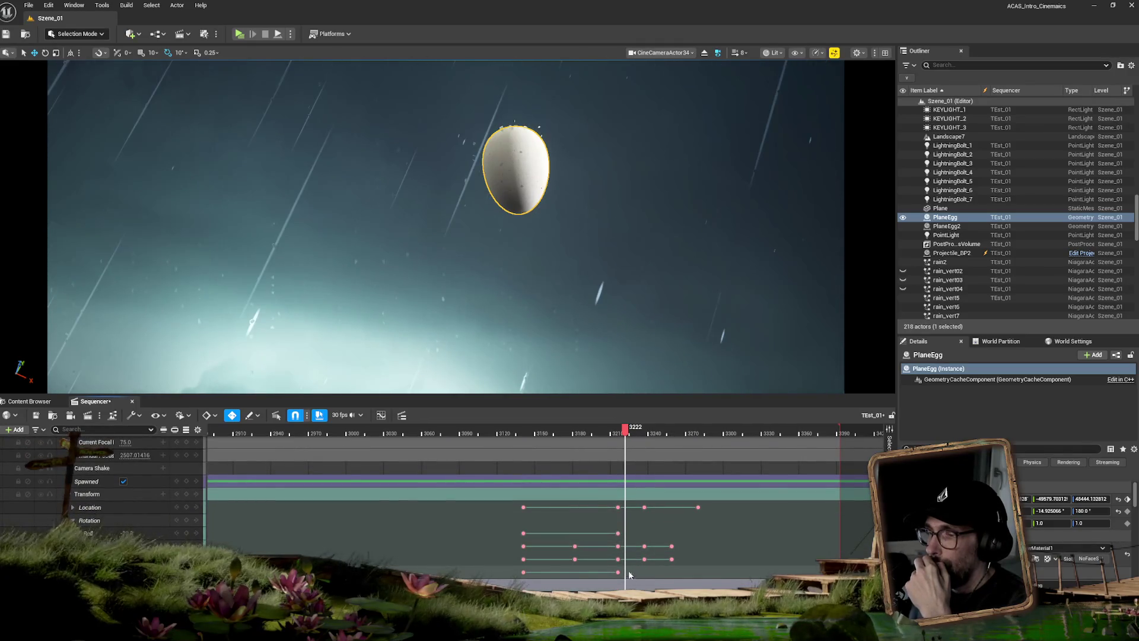
click(619, 508)
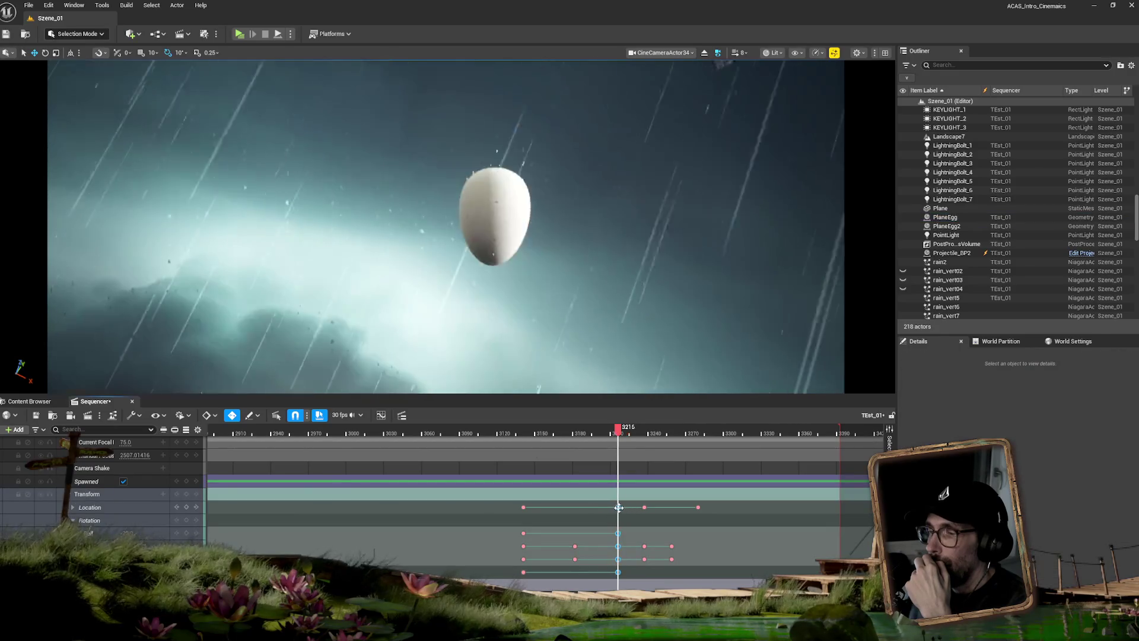
drag(618, 508, 625, 508)
click(625, 437)
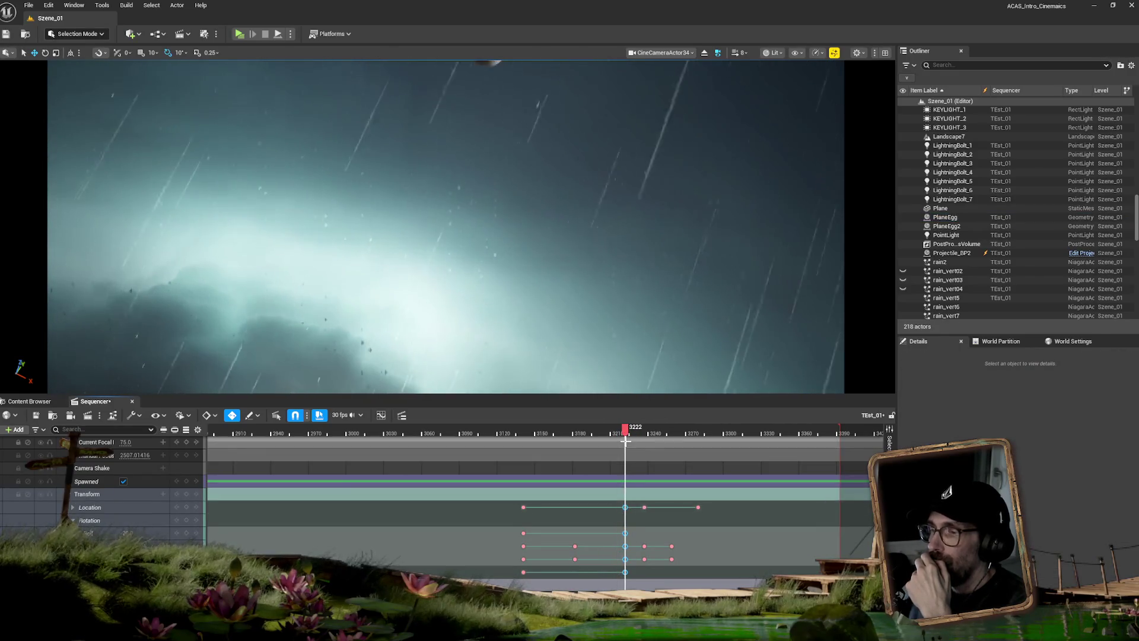
click(620, 430)
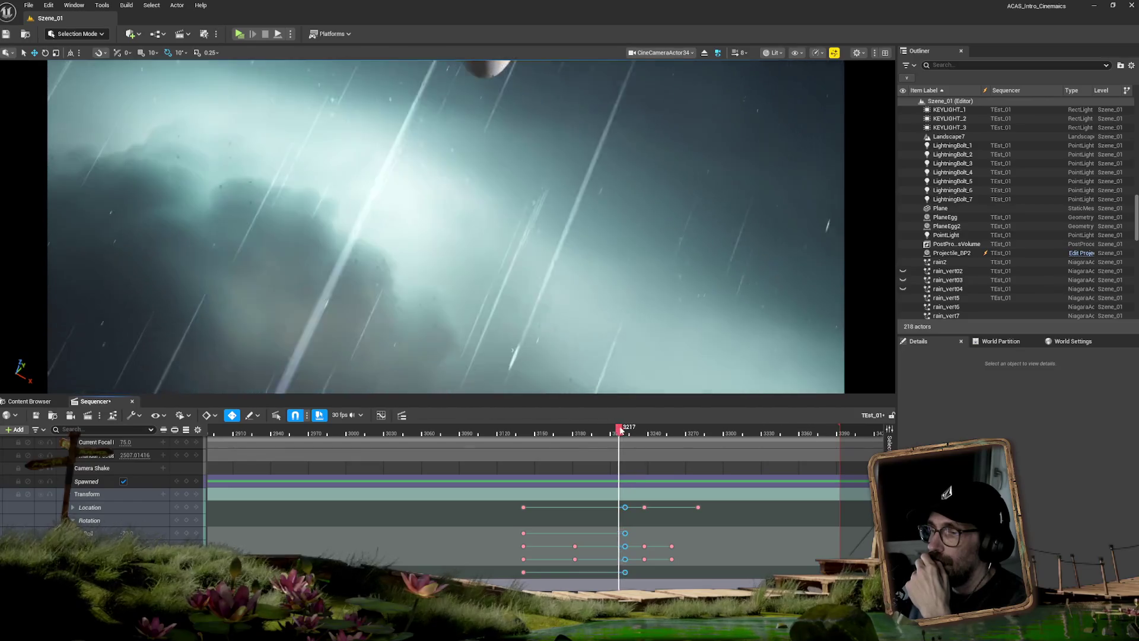
click(627, 429)
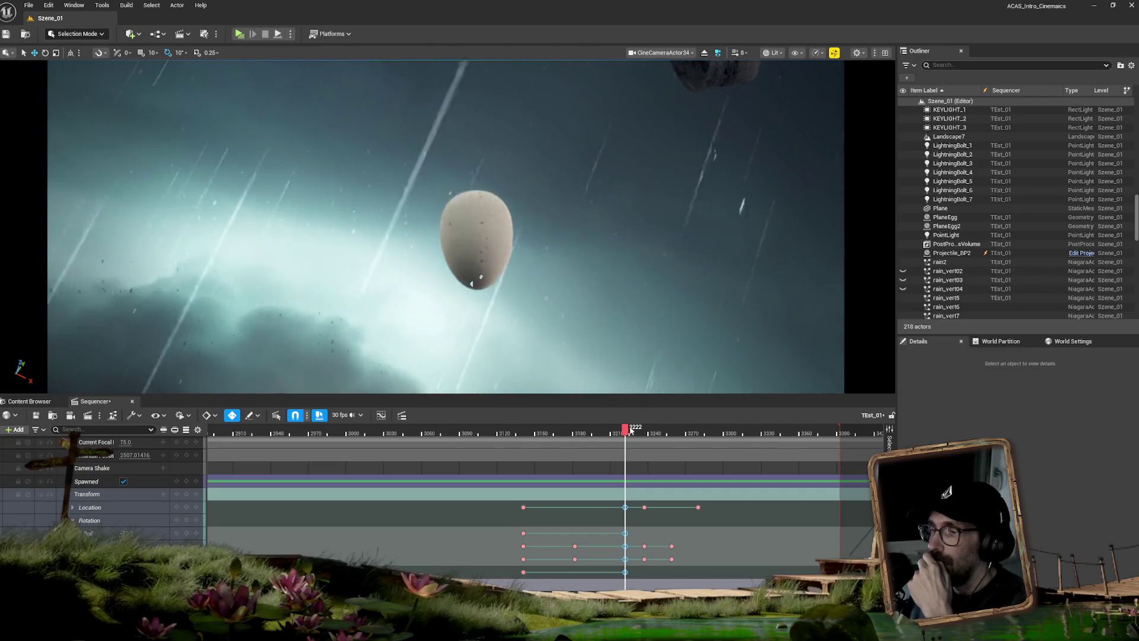
Review frames 3202, 3163 and 3247, then select the stray keys after frame 3260.
mouse_move(624, 432)
mouse_down()
mouse_move(545, 442)
mouse_move(579, 444)
mouse_up()
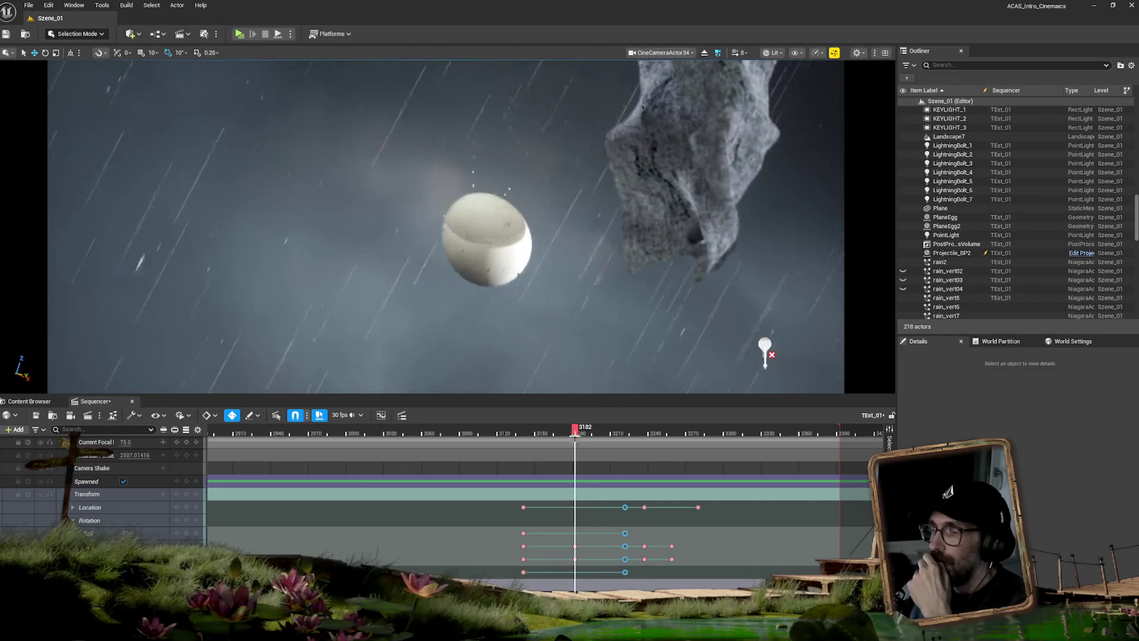
mouse_move(568, 431)
mouse_down()
mouse_move(542, 436)
mouse_move(621, 427)
mouse_up()
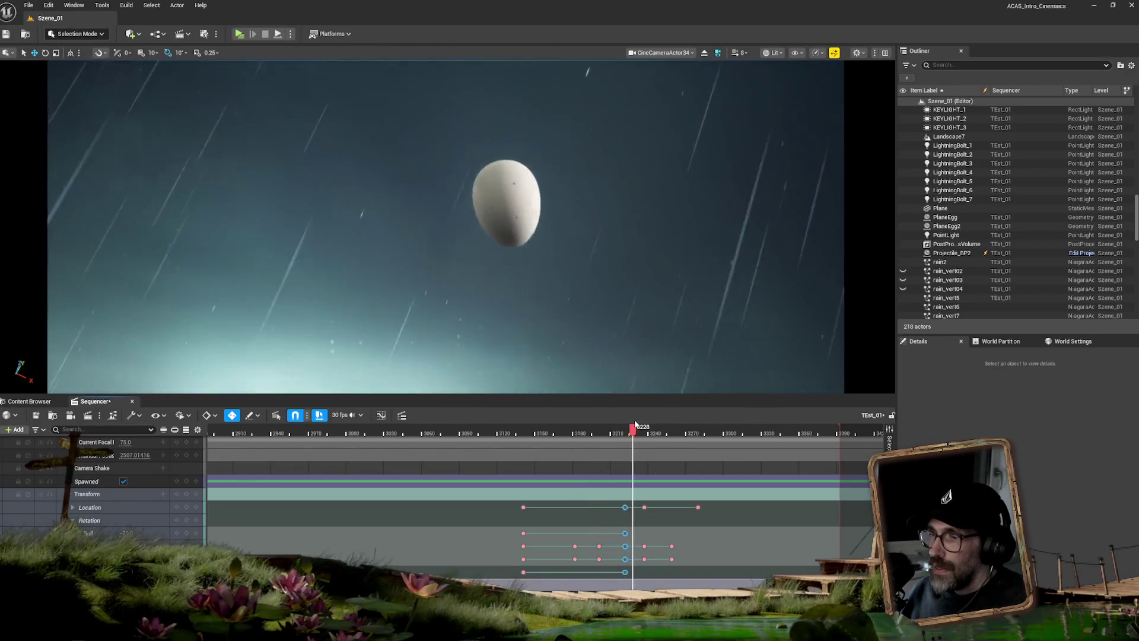
mouse_move(644, 422)
mouse_down()
mouse_move(659, 420)
mouse_move(643, 421)
mouse_up()
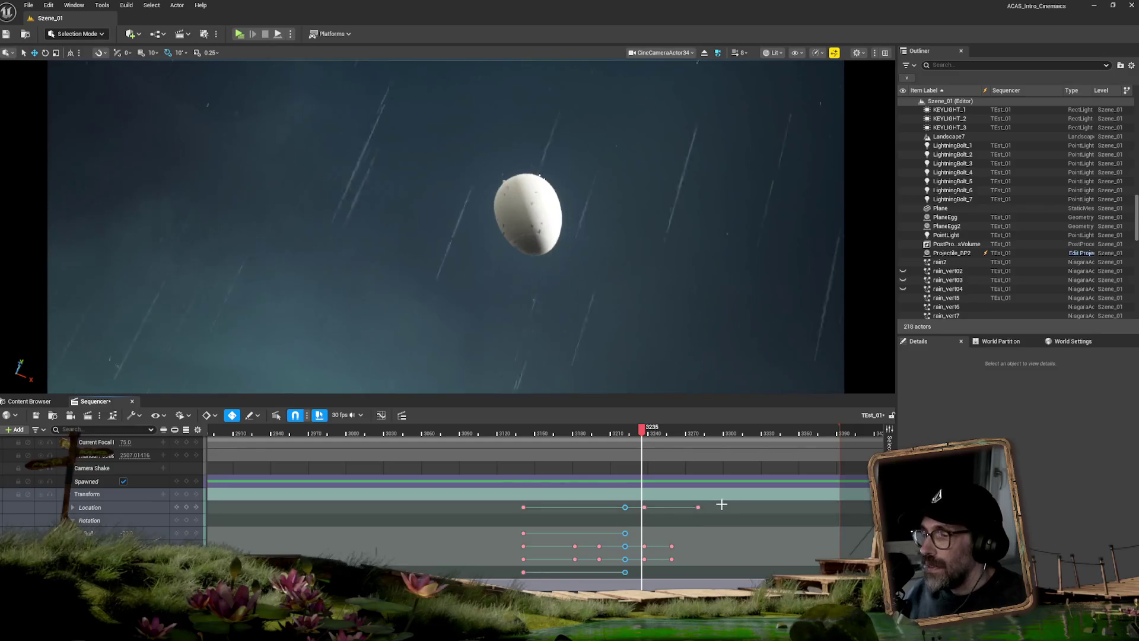
drag(719, 506, 670, 558)
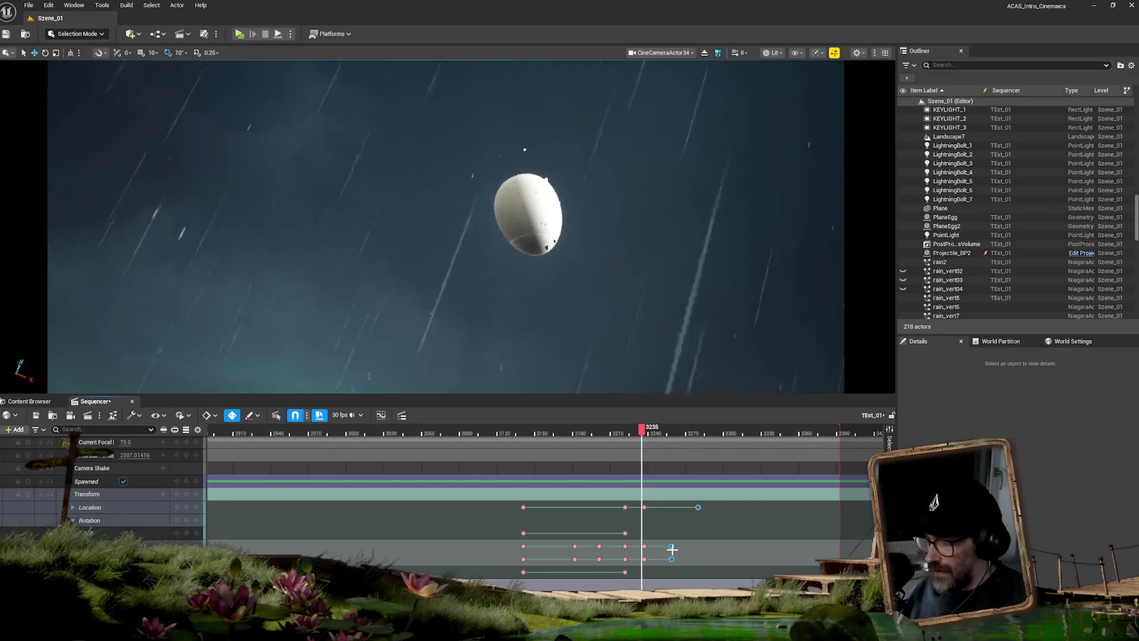
Delete the stray keys after frame 3260, check frames 3232–3243, then return to frame 3182.
key(Delete)
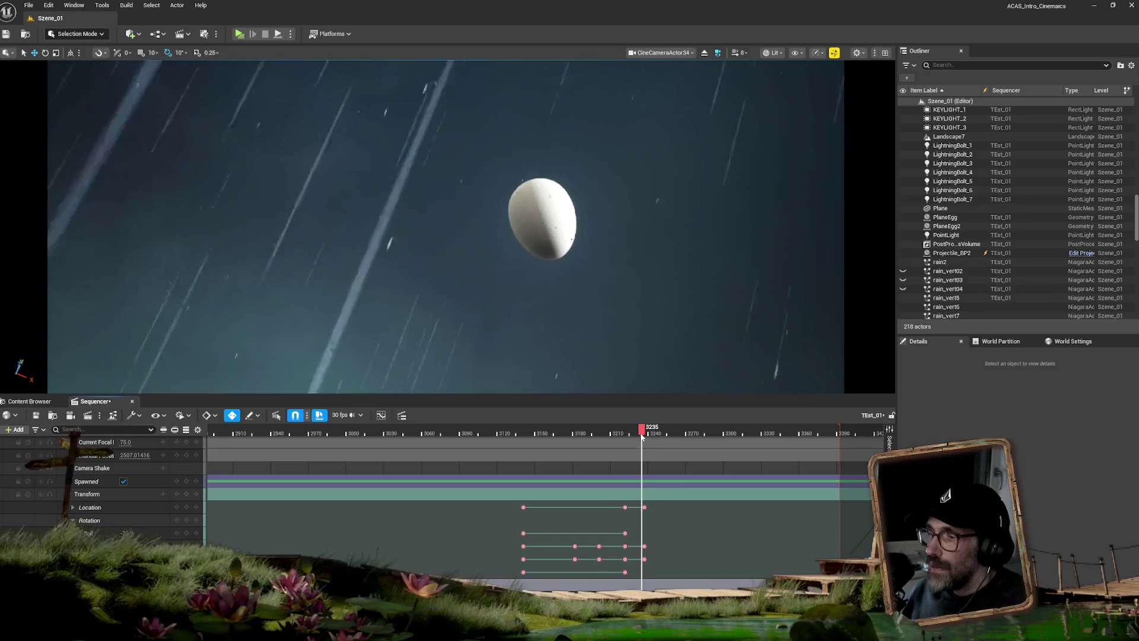
mouse_move(643, 433)
mouse_down()
mouse_move(630, 440)
mouse_move(645, 436)
mouse_up()
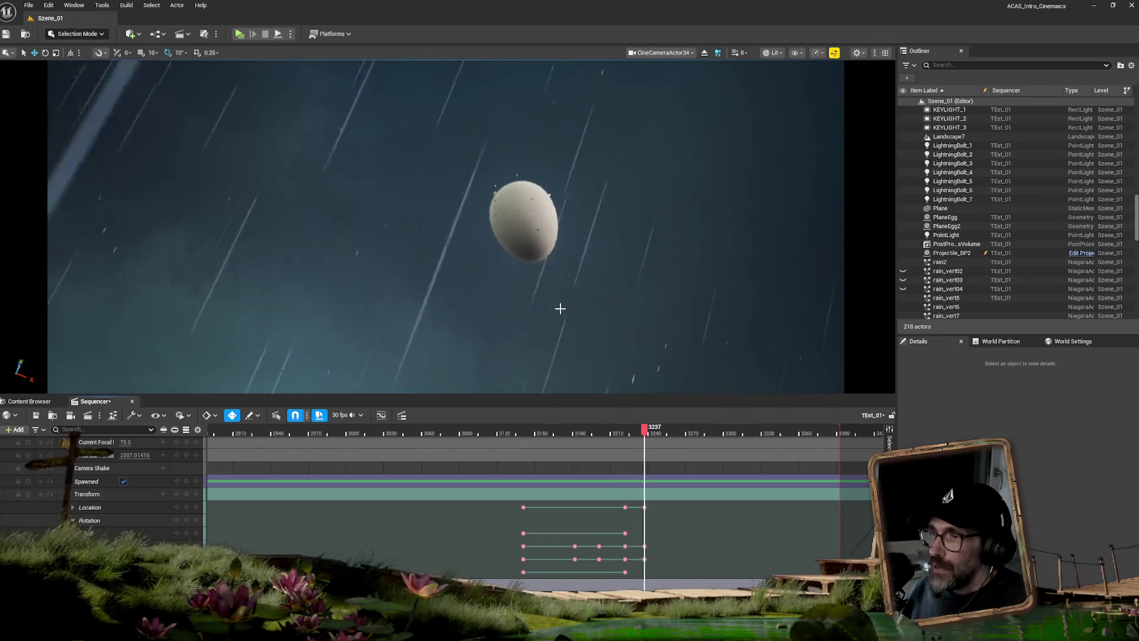
drag(559, 308, 560, 308)
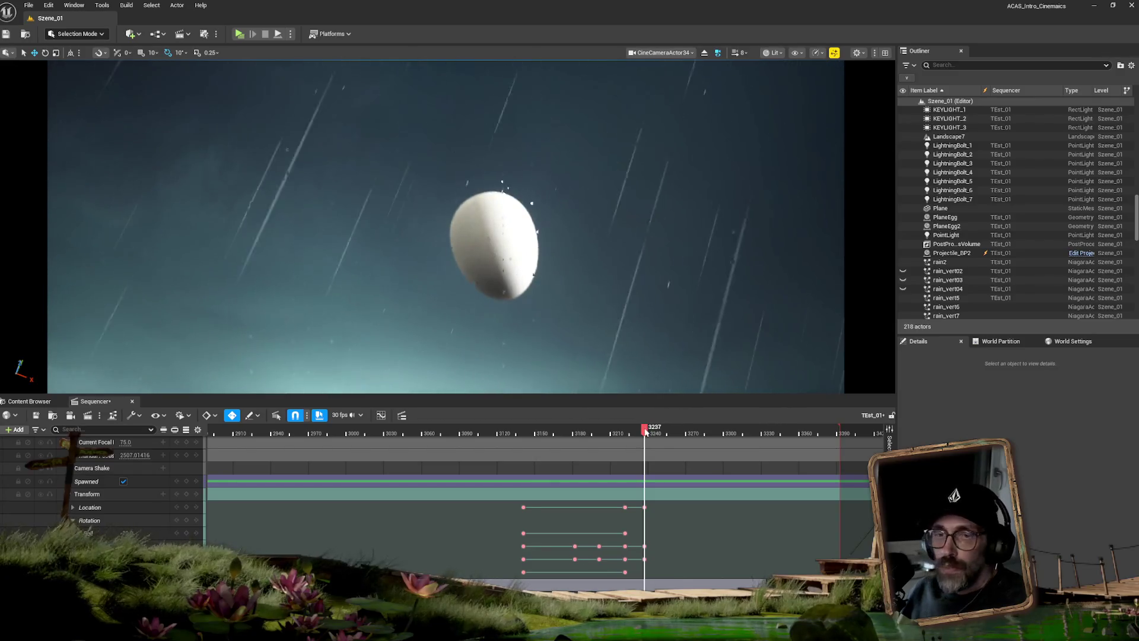
mouse_move(646, 431)
mouse_down()
mouse_move(628, 430)
mouse_move(658, 432)
mouse_up()
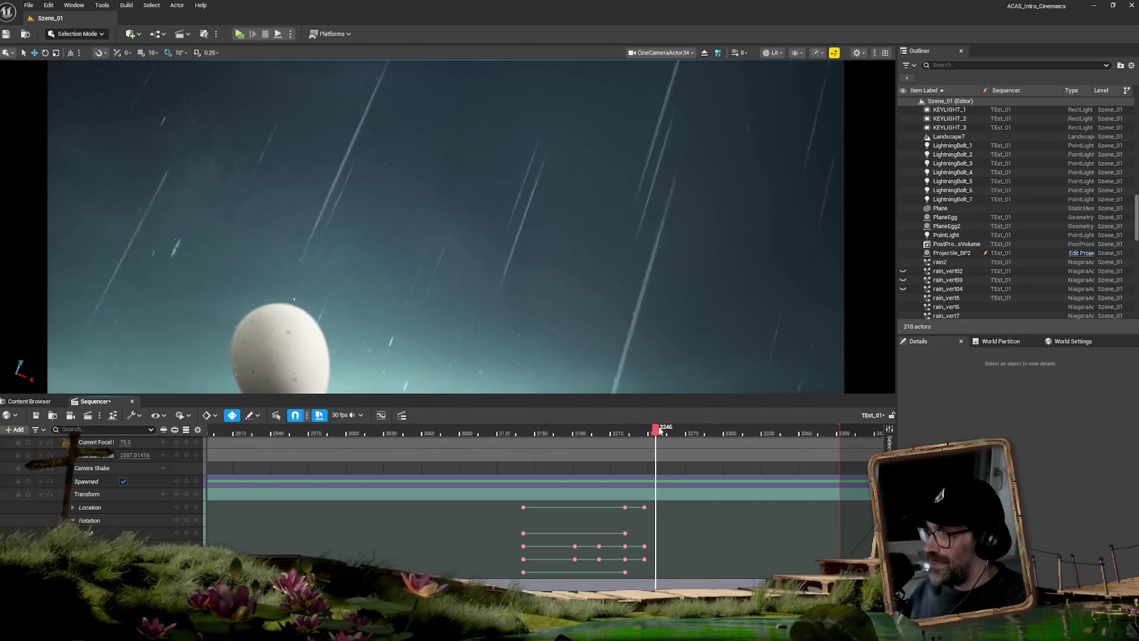
drag(656, 430, 639, 434)
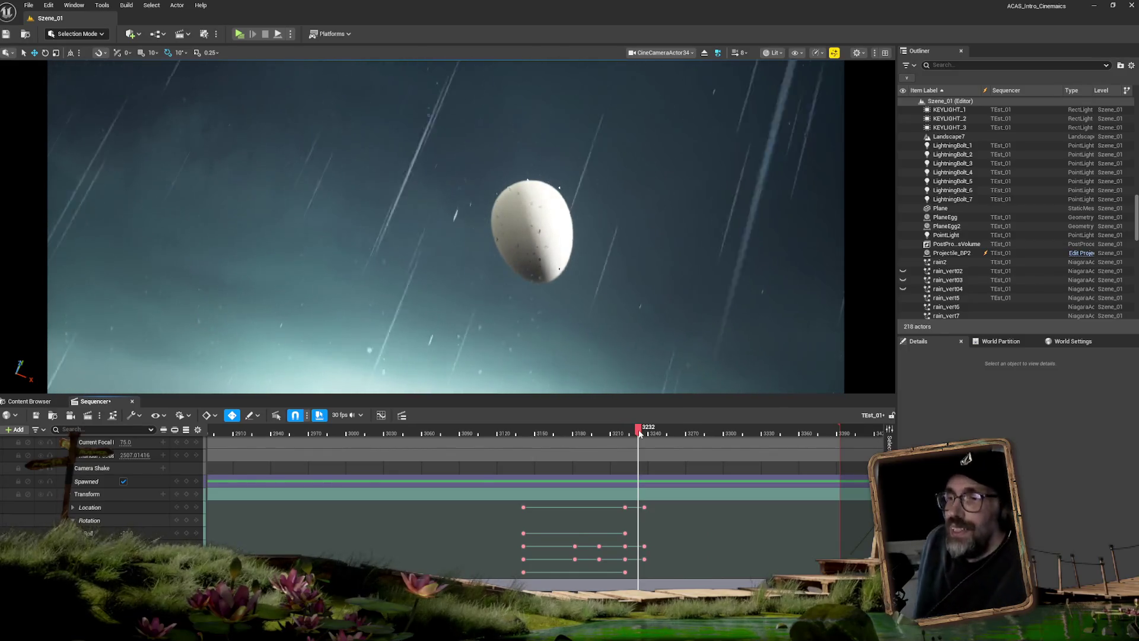
drag(640, 435, 575, 433)
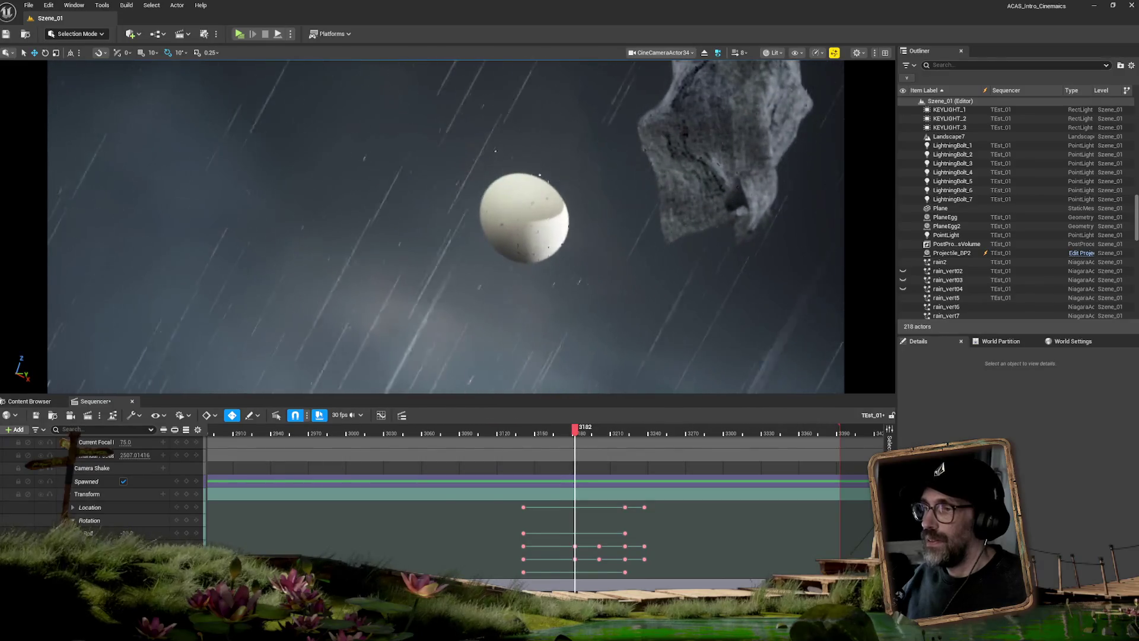
Scrub to frame 3170, then back to frame 3212, watching the egg pass the rock.
mouse_move(575, 432)
mouse_down()
mouse_move(531, 433)
mouse_move(647, 419)
mouse_move(626, 417)
mouse_up()
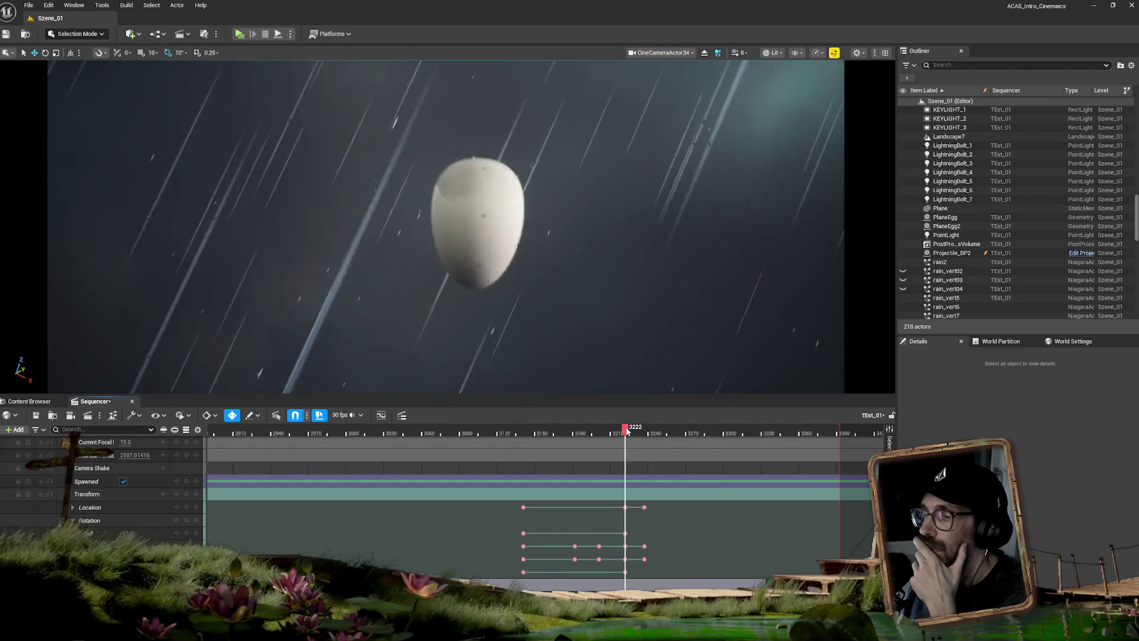
drag(618, 431, 601, 431)
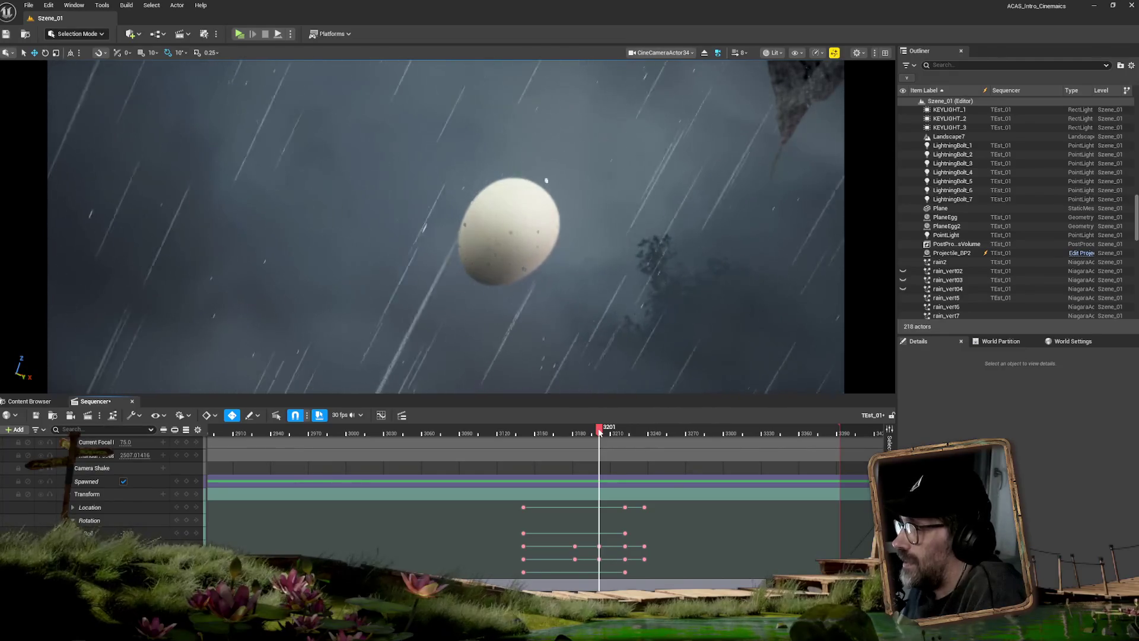
drag(599, 432, 601, 432)
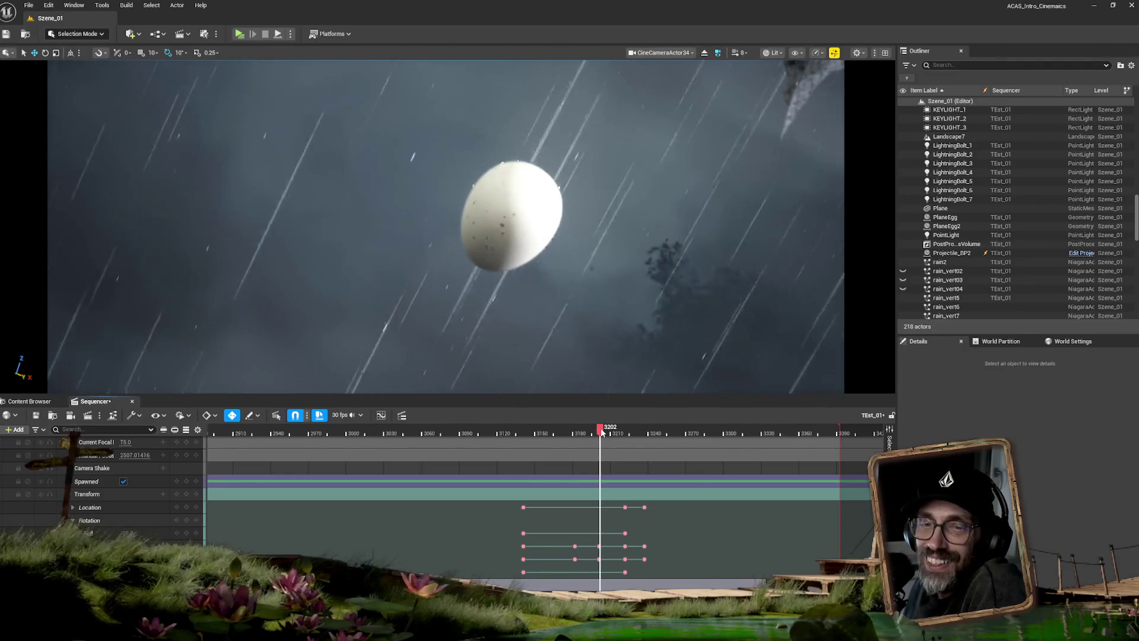
drag(602, 432, 600, 435)
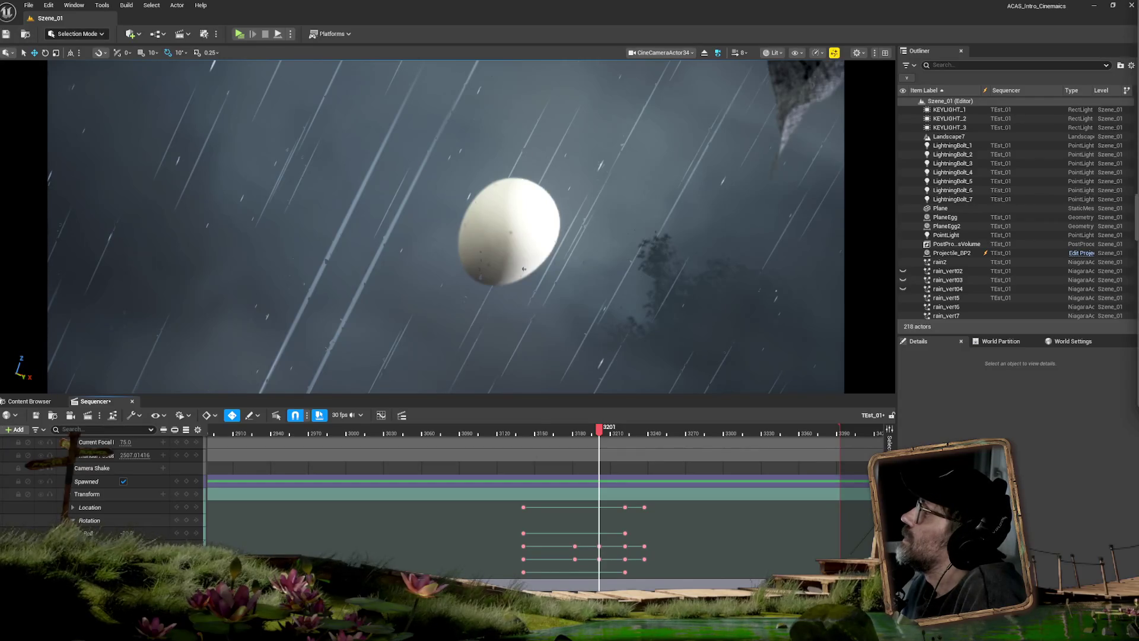
drag(1138, 68, 642, 41)
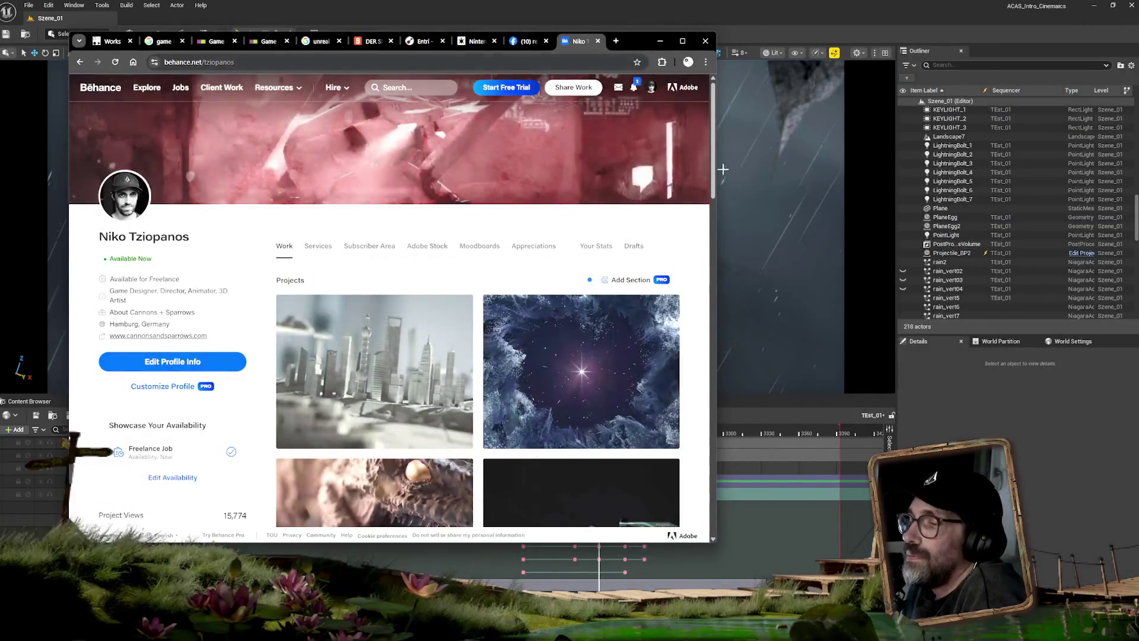
Bring Chrome over the editor and open the Pony Car Race project from the Behance grid.
drag(712, 151, 710, 306)
scroll(621, 384, down, 5)
scroll(620, 385, down, 15)
scroll(570, 366, down, 12)
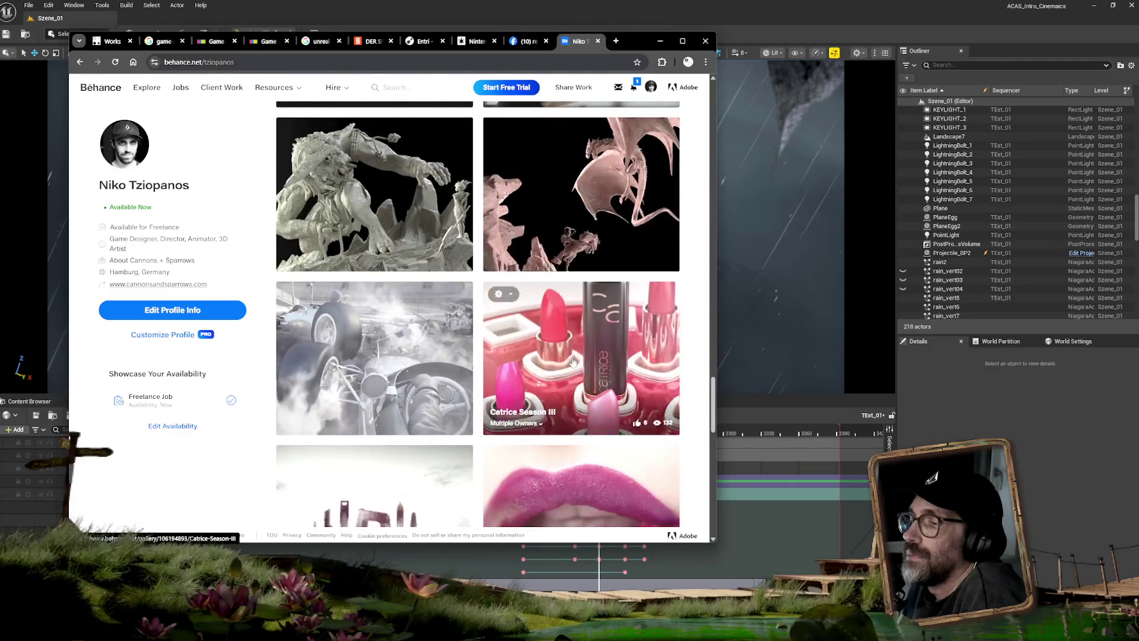
scroll(573, 362, down, 10)
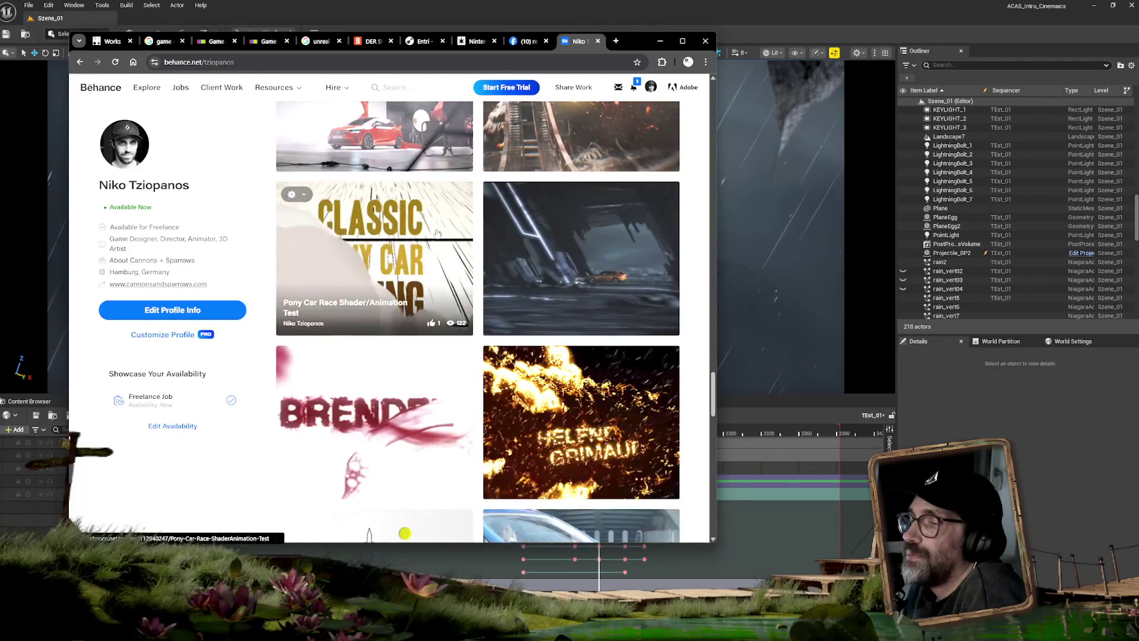
click(389, 227)
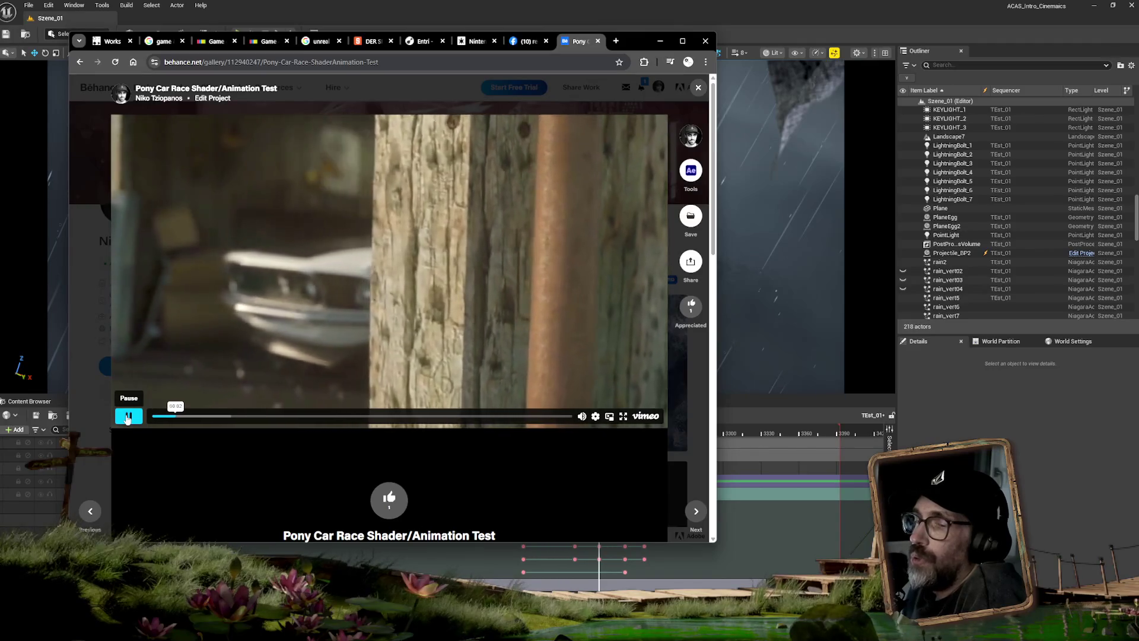
Jump the Pony Car Race video to 00:11 and about 00:28, then pause it.
mouse_move(191, 416)
mouse_down()
mouse_move(287, 413)
mouse_move(275, 420)
mouse_up()
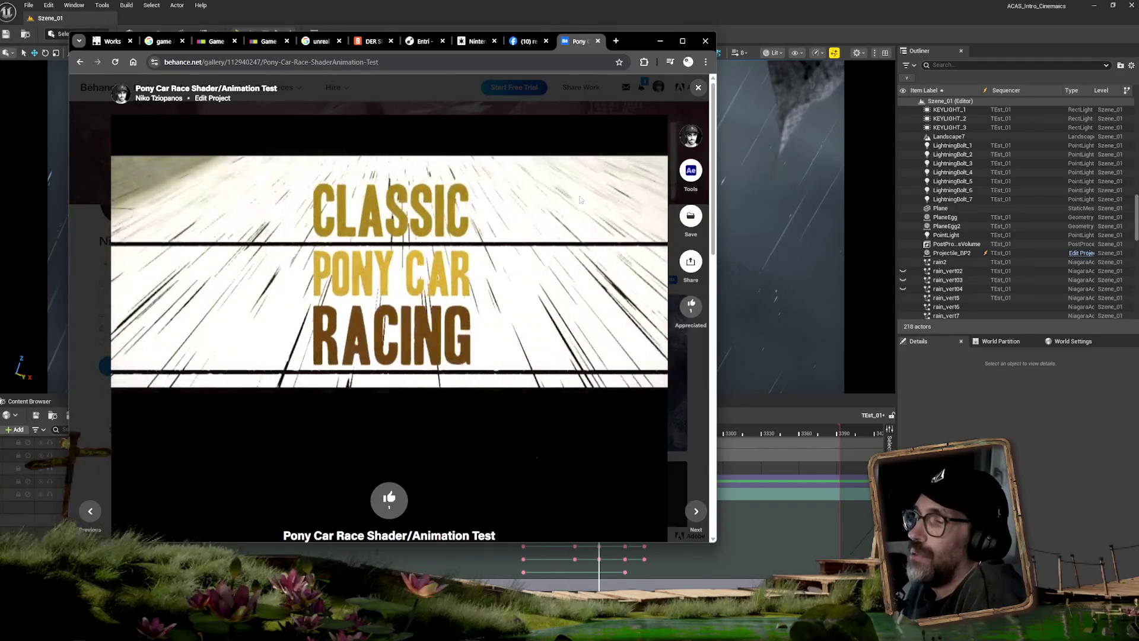
mouse_move(551, 413)
mouse_down()
mouse_move(331, 407)
mouse_move(280, 420)
mouse_up()
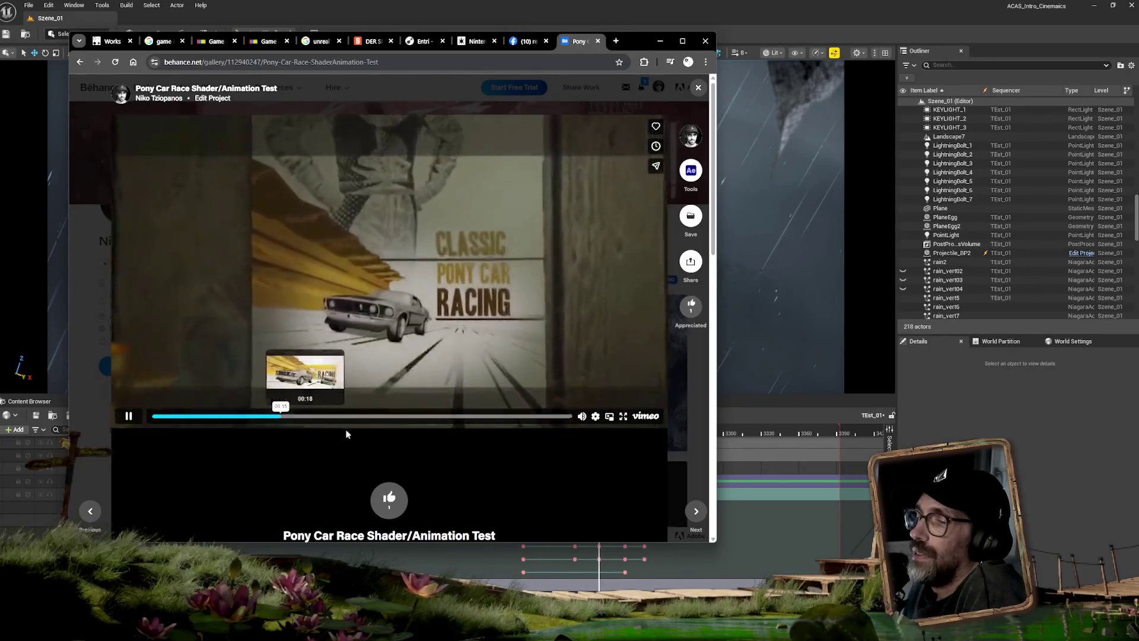
click(128, 416)
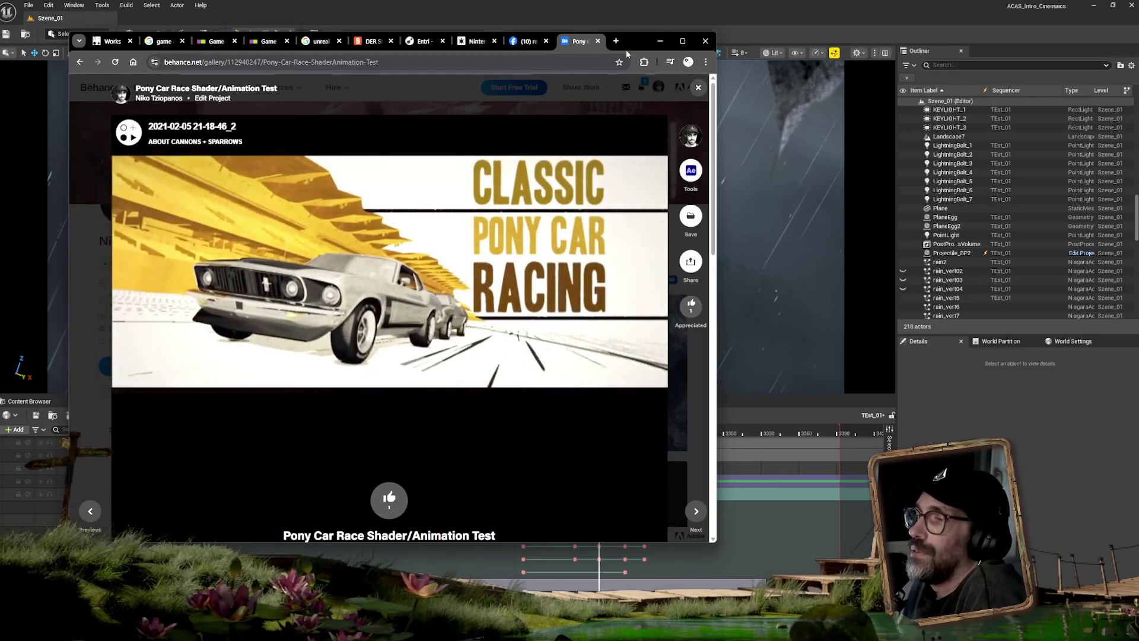
Move the browser window off the editor and scrub the Sequencer to frame 3190.
mouse_move(641, 43)
mouse_down()
mouse_move(502, 308)
mouse_move(638, 373)
mouse_up()
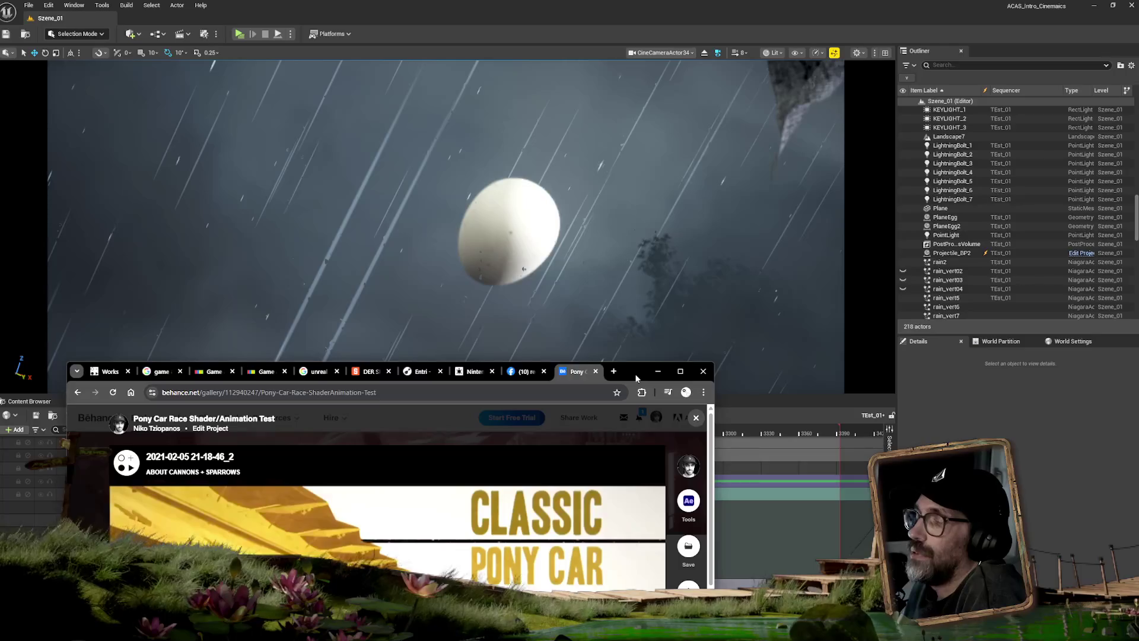
drag(636, 378, 633, 397)
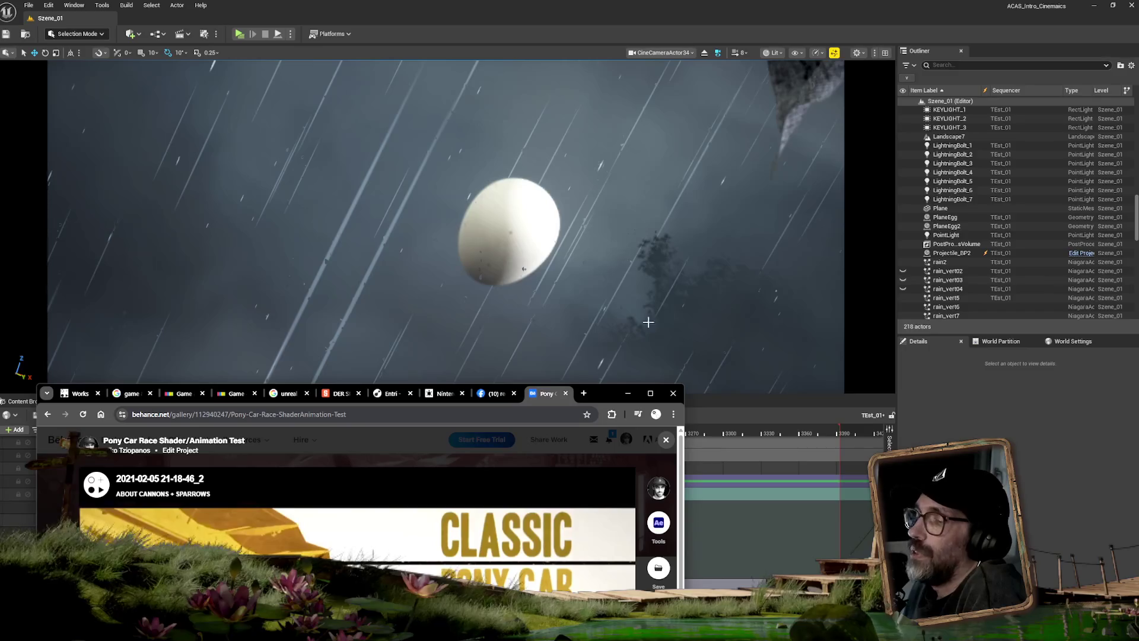
mouse_move(618, 395)
mouse_down()
mouse_move(896, 452)
mouse_move(1138, 464)
mouse_move(1138, 172)
mouse_up()
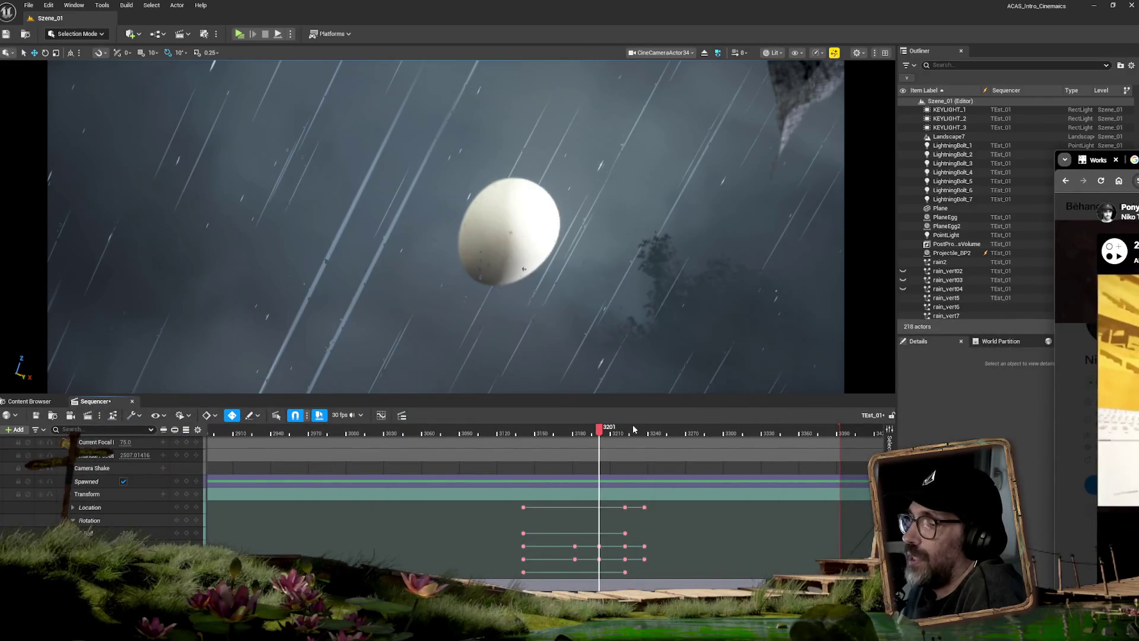
drag(606, 432, 575, 433)
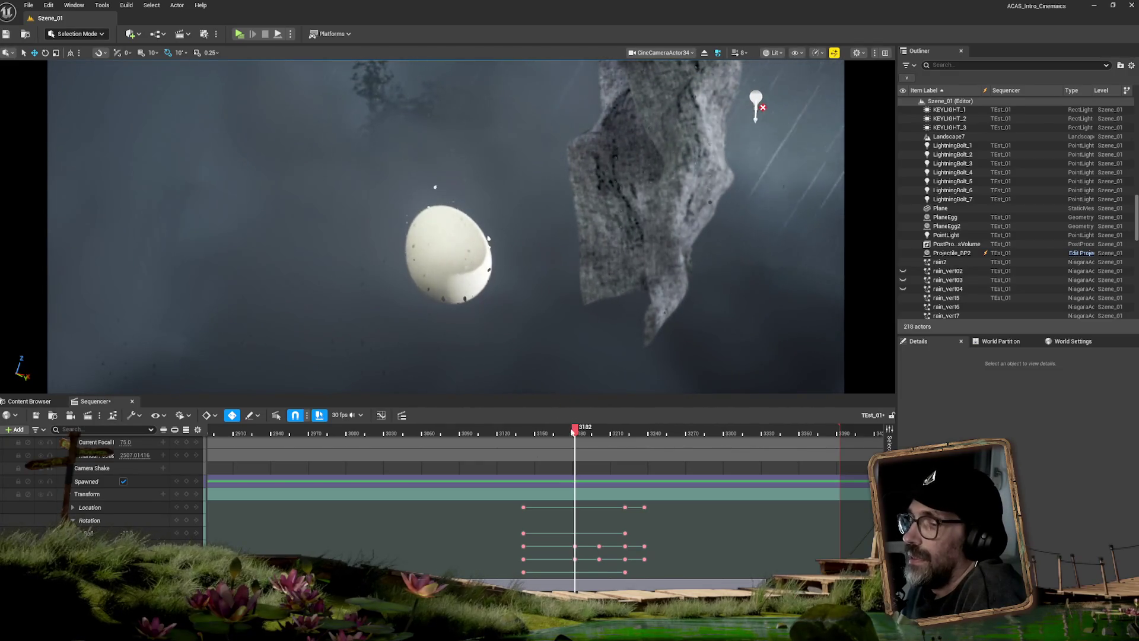
Scrub from frame 3176 back to about 3141 to watch the egg strike the rock.
mouse_move(575, 428)
mouse_down()
mouse_move(520, 432)
mouse_move(674, 428)
mouse_move(525, 430)
mouse_up()
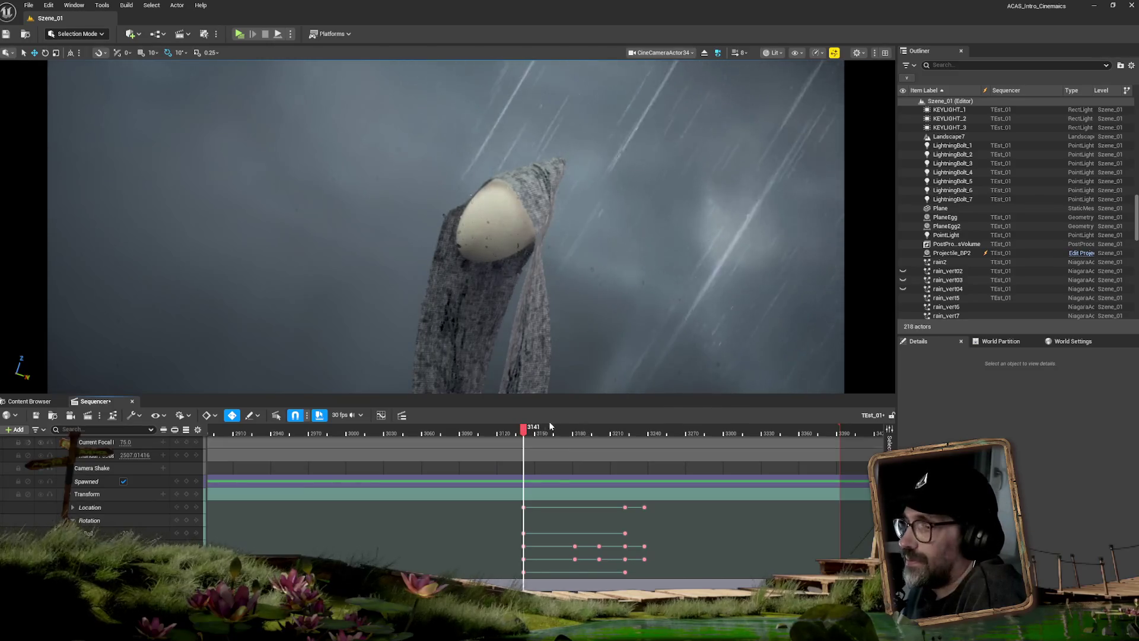
mouse_move(525, 426)
mouse_down()
mouse_move(660, 423)
mouse_move(526, 425)
mouse_up()
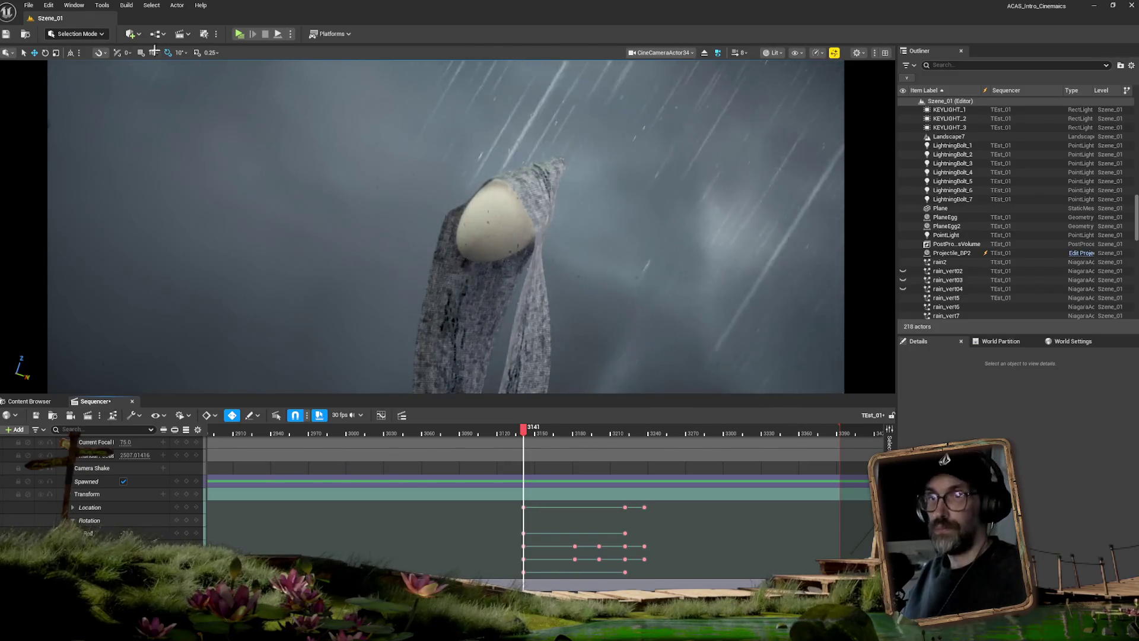
Use File > Save All to save the TEst_01 sequence and level.
click(30, 5)
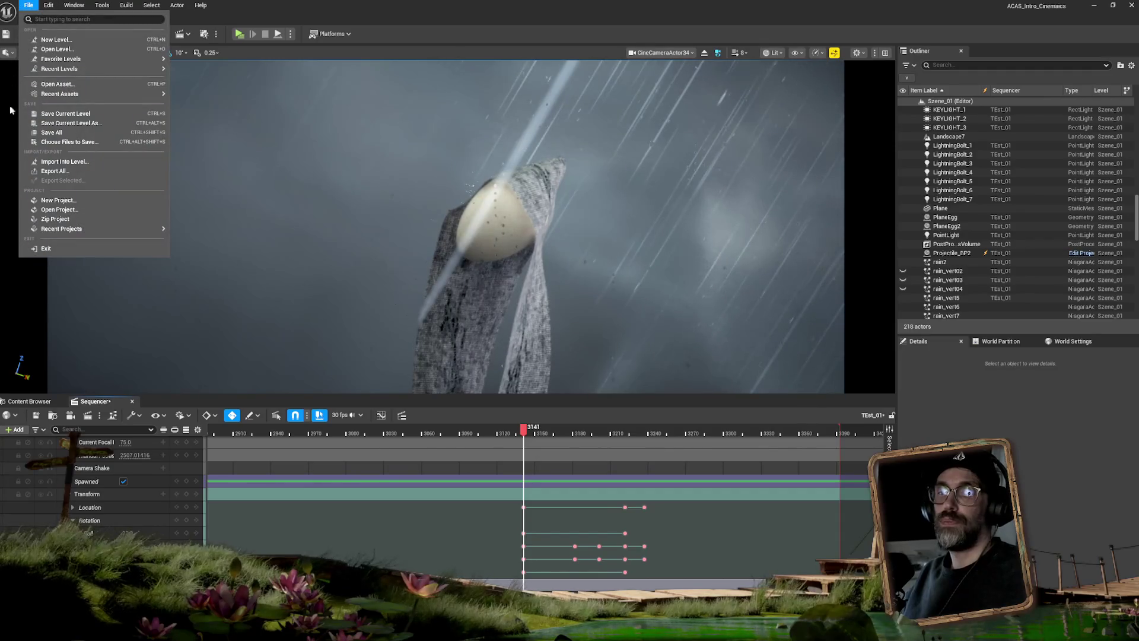
click(50, 132)
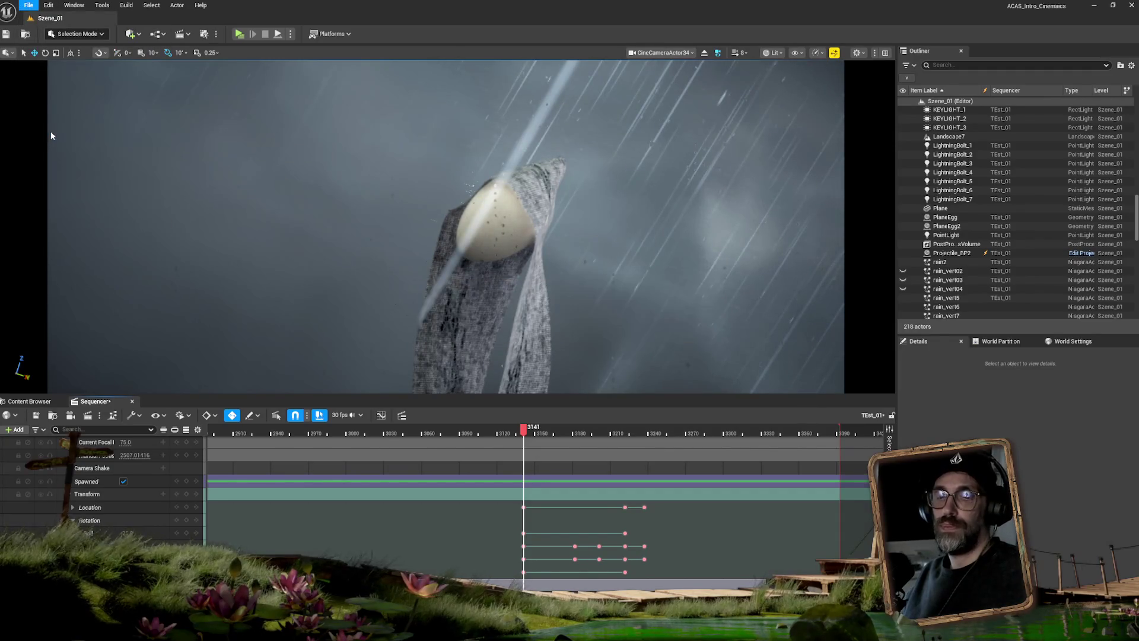